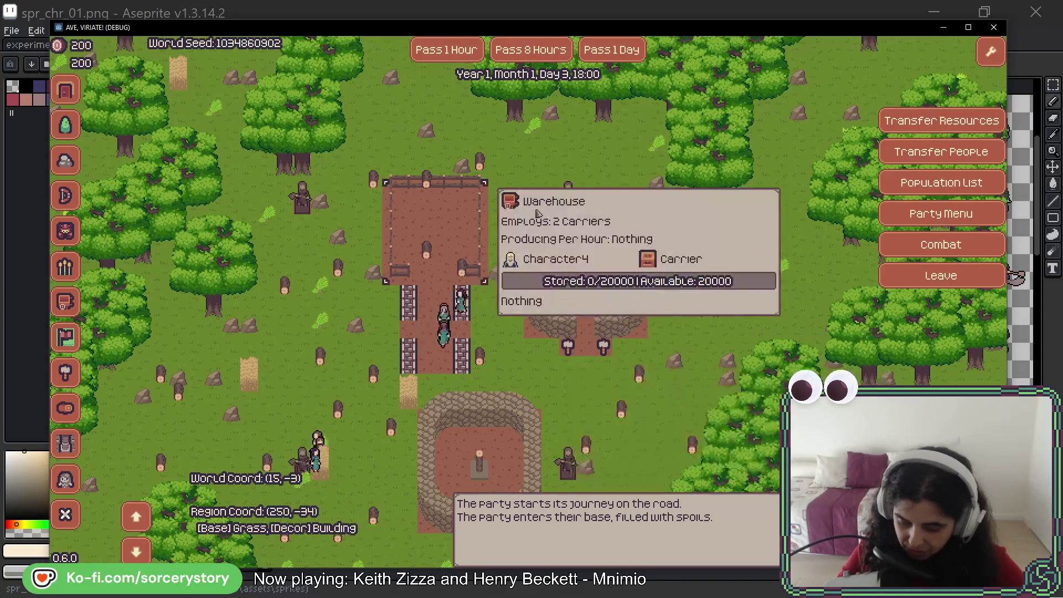
Pan the view across the base.
key(s)
key(a)
key(s)
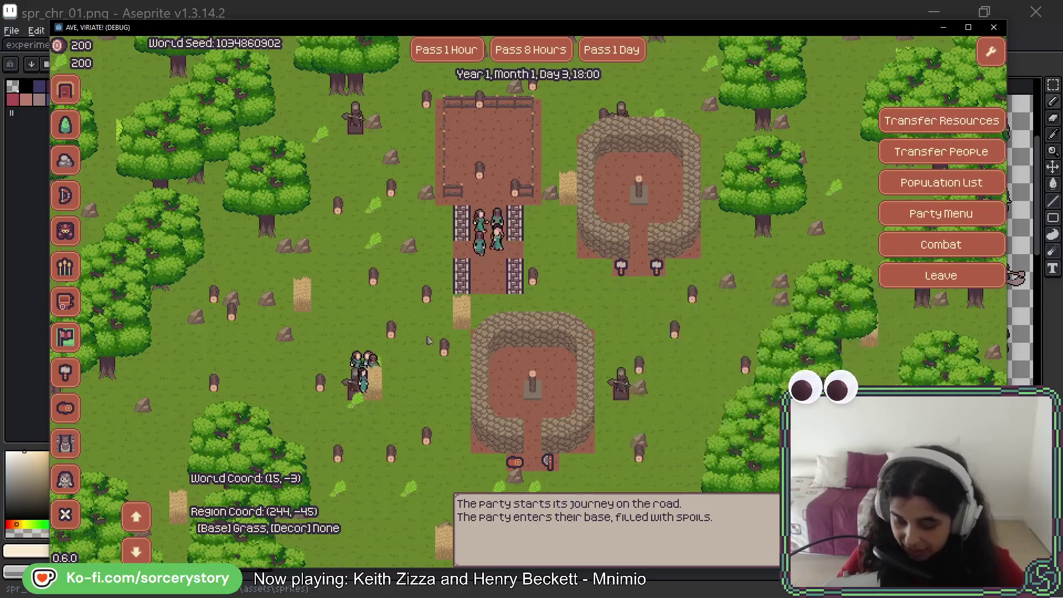
Pass time hour by hour through the night until the clock reads Day 4, 09:00.
click(445, 50)
click(445, 51)
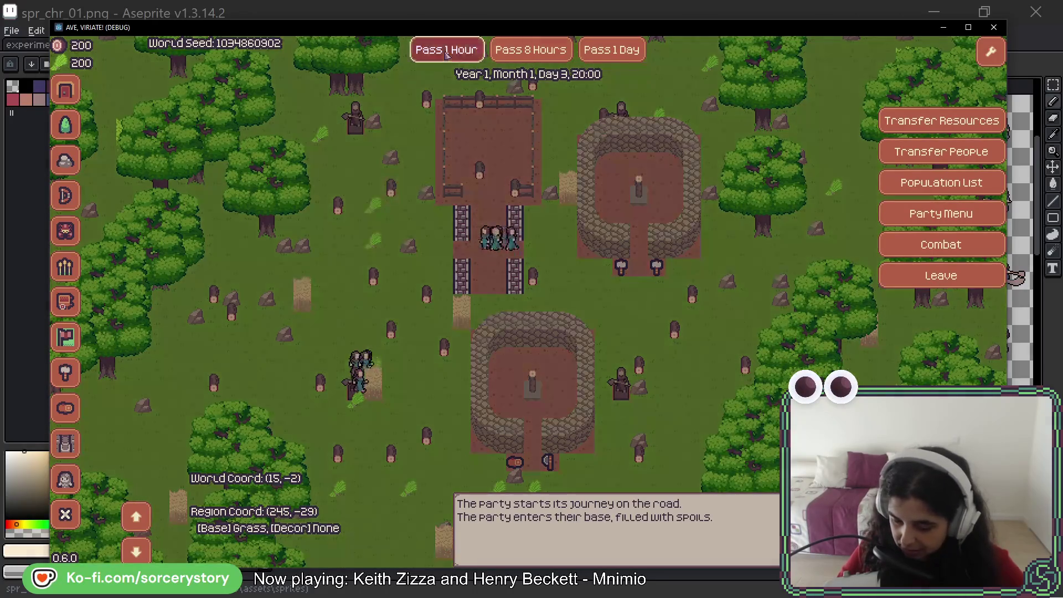
click(446, 51)
click(445, 51)
click(445, 51)
click(446, 51)
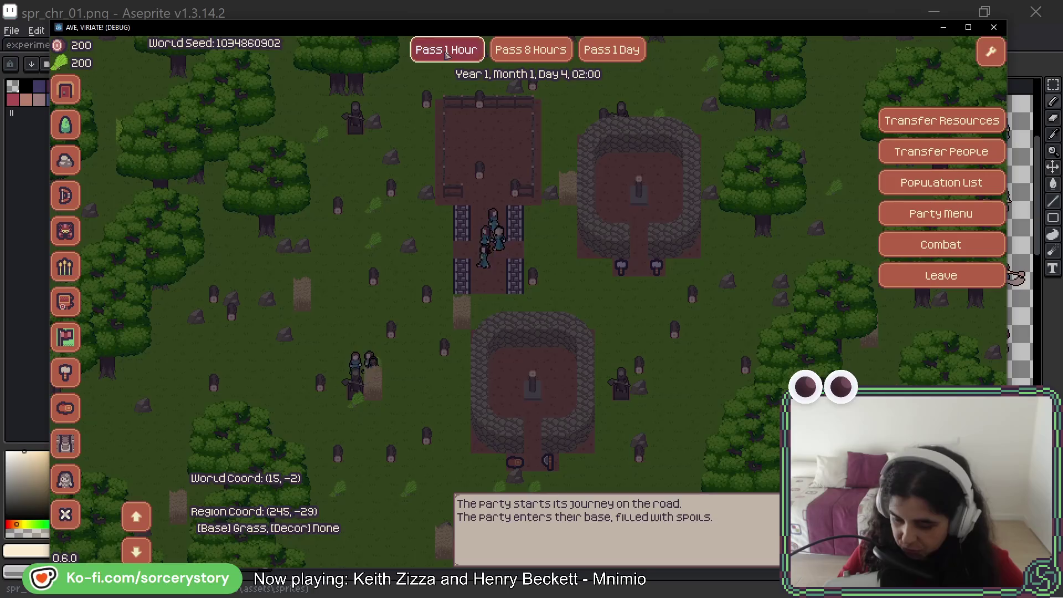
click(446, 51)
click(446, 51)
click(445, 50)
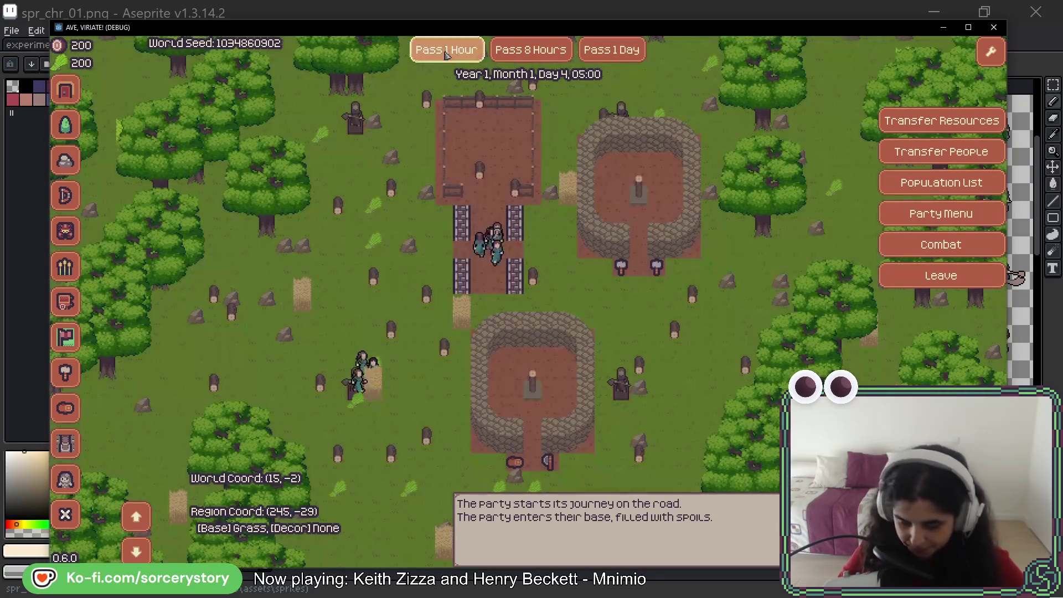
click(446, 51)
click(445, 51)
click(446, 51)
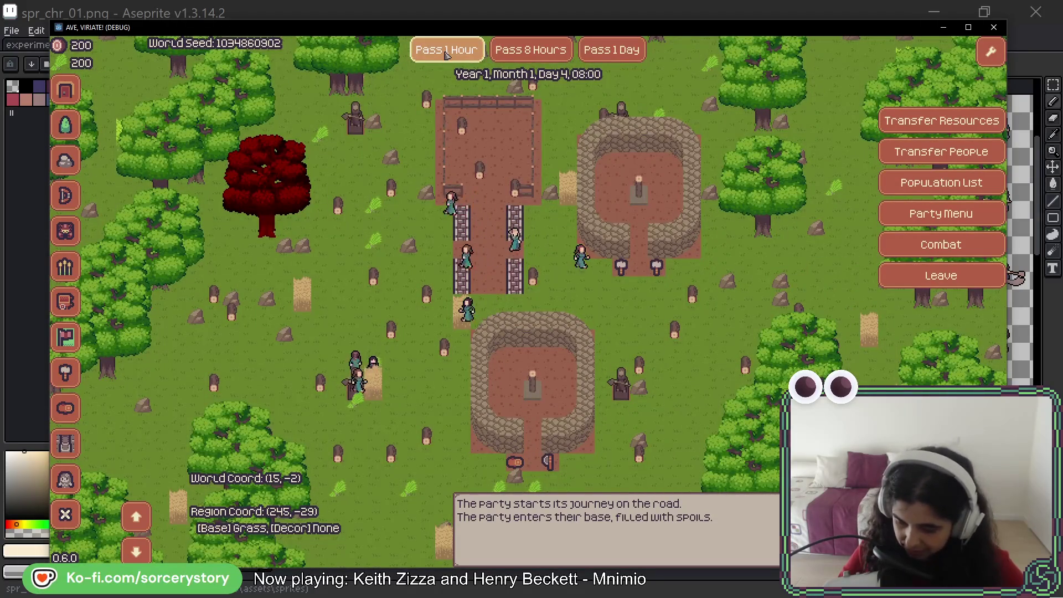
click(446, 51)
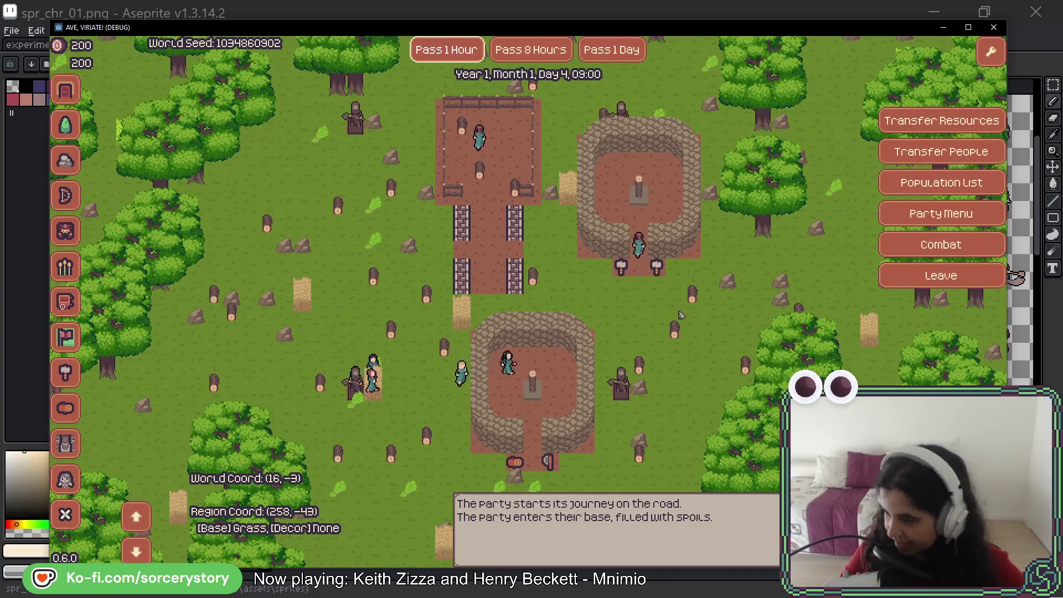
mouse_move(655, 277)
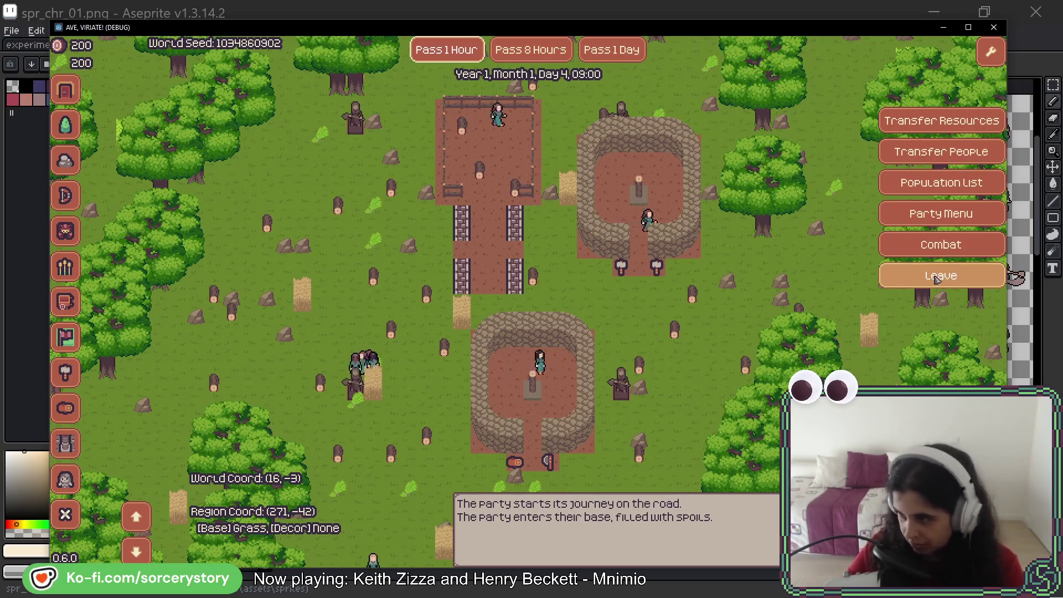
Leave the base and walk the party two legs down the road beside it.
click(937, 280)
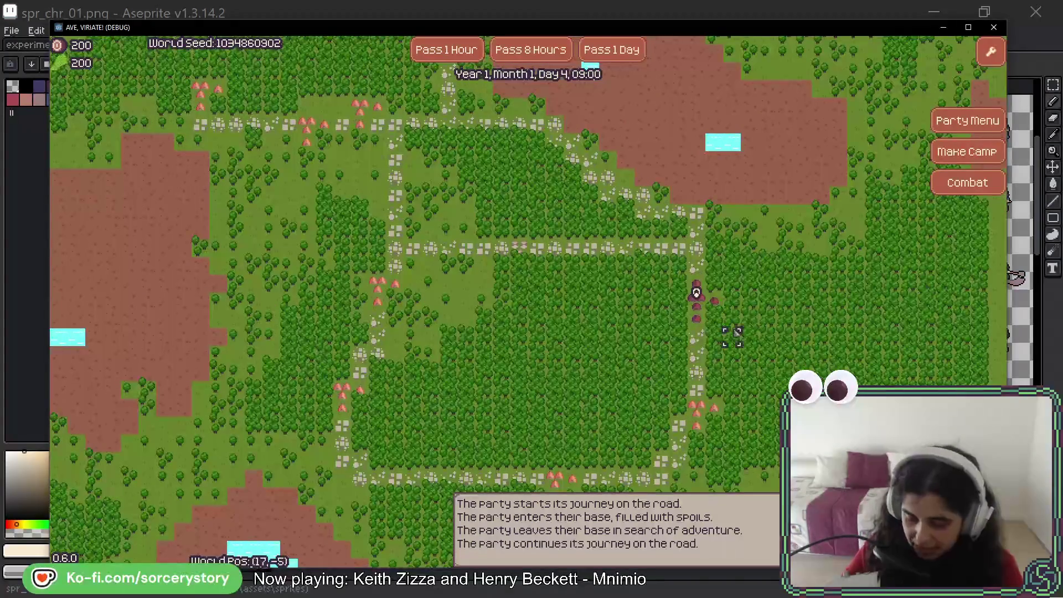
click(661, 248)
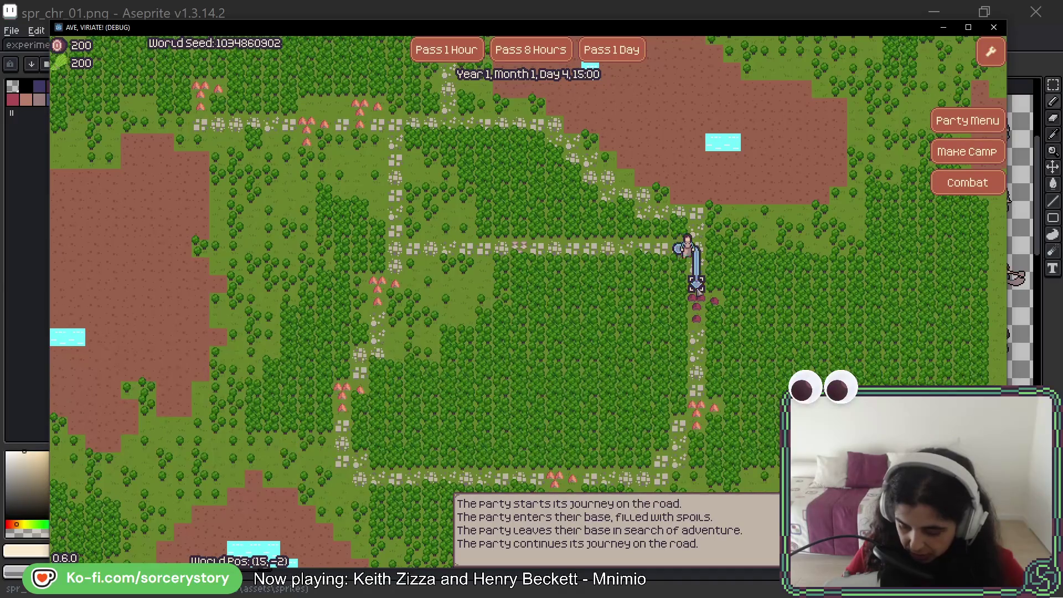
click(752, 289)
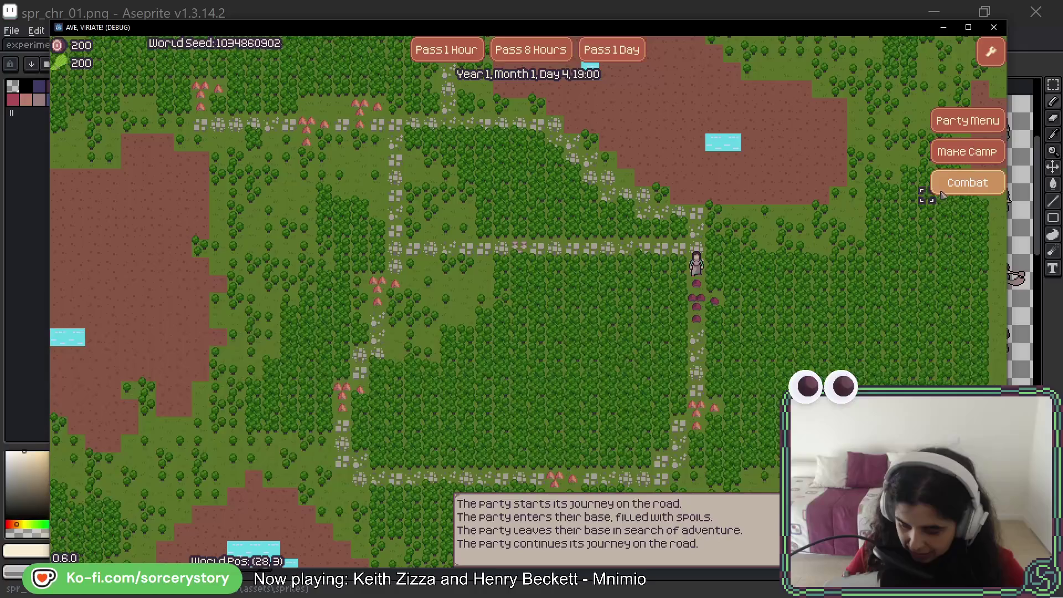
Fight the raid via 'Take the charge!', end one turn, then retreat and acknowledge the summary.
click(950, 186)
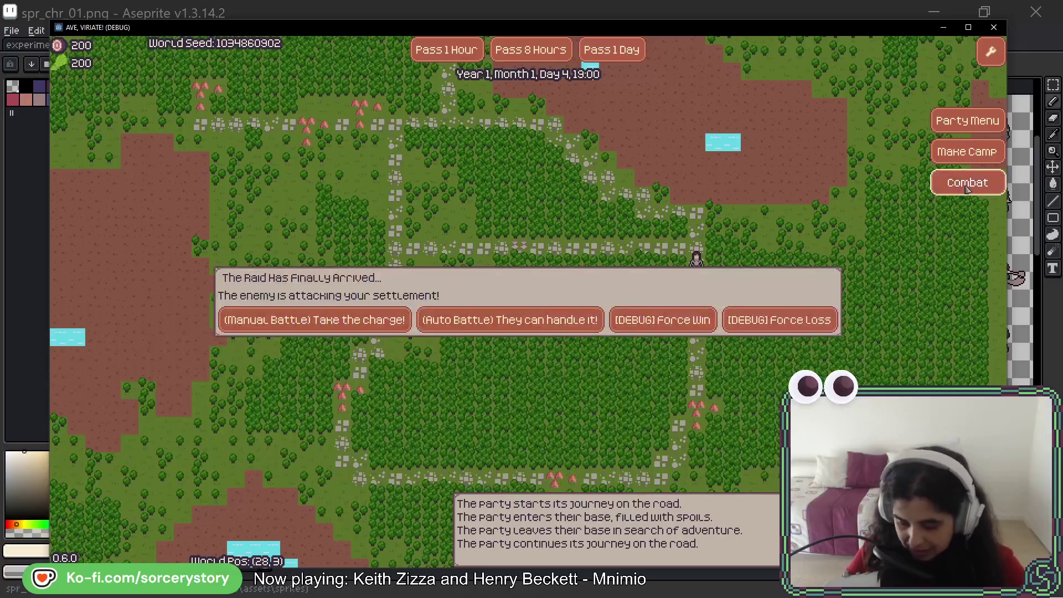
click(360, 324)
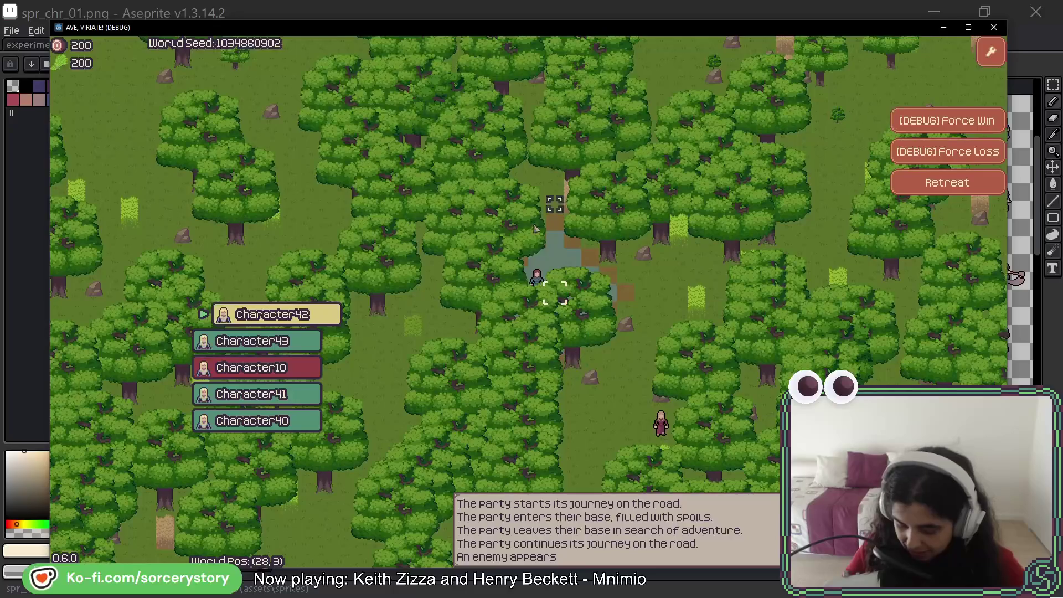
click(571, 252)
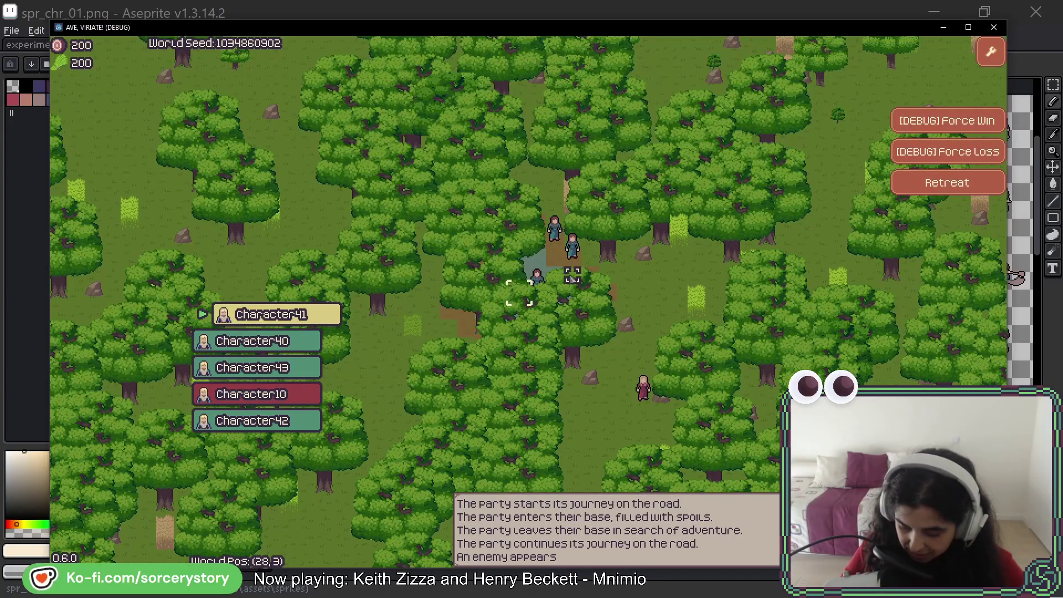
click(908, 183)
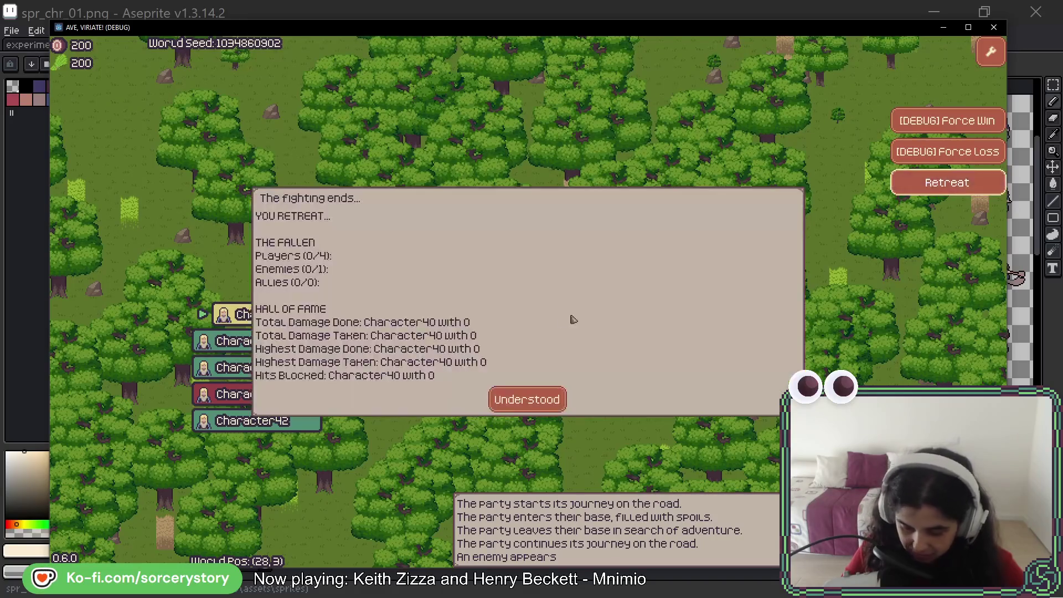
click(528, 397)
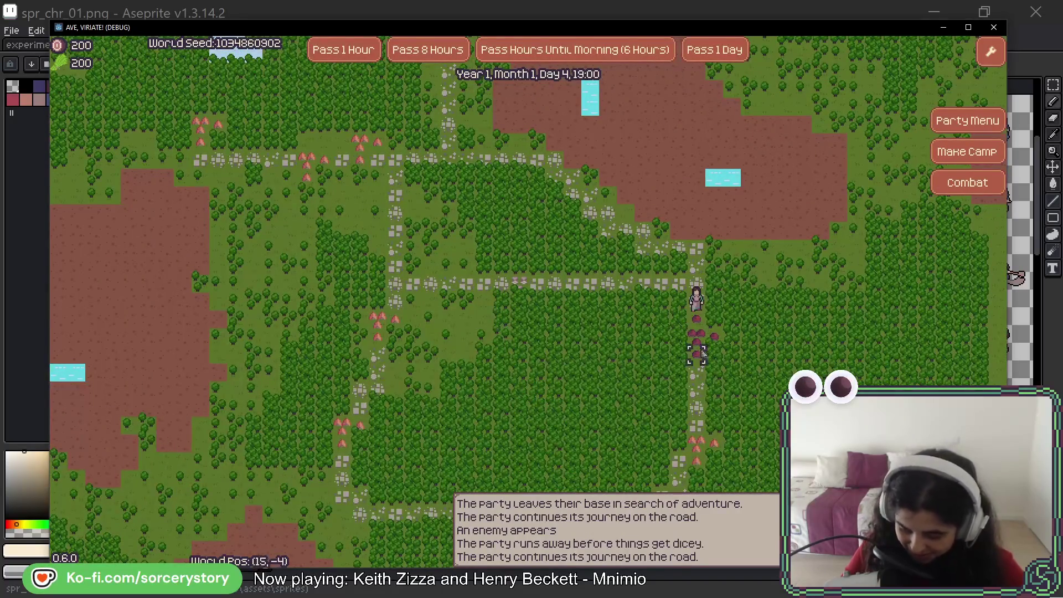
Walk the party down the road and advance the calendar day by day toward Day 31.
click(696, 373)
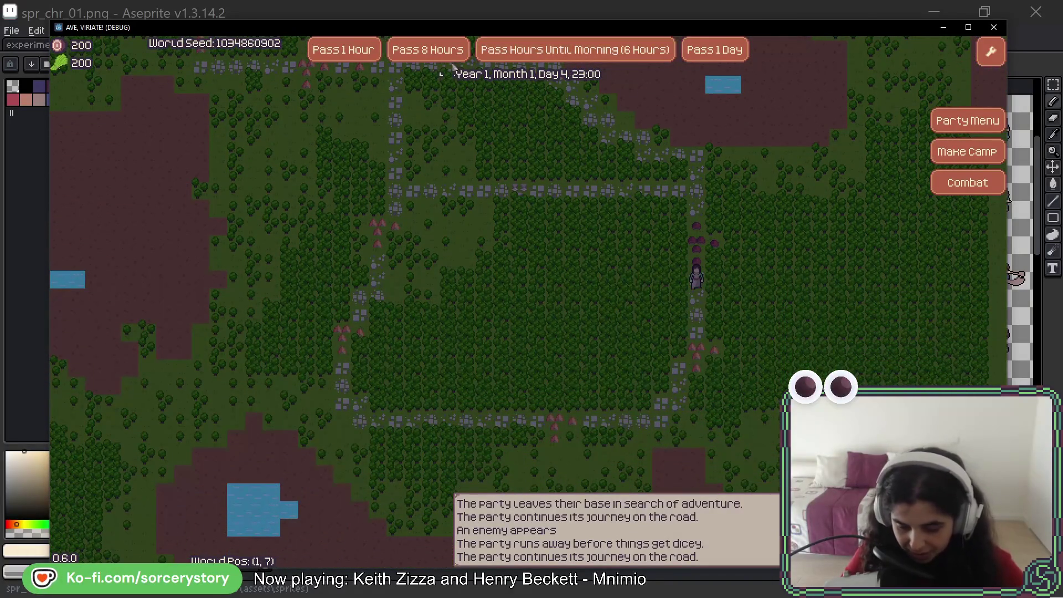
click(700, 55)
click(710, 56)
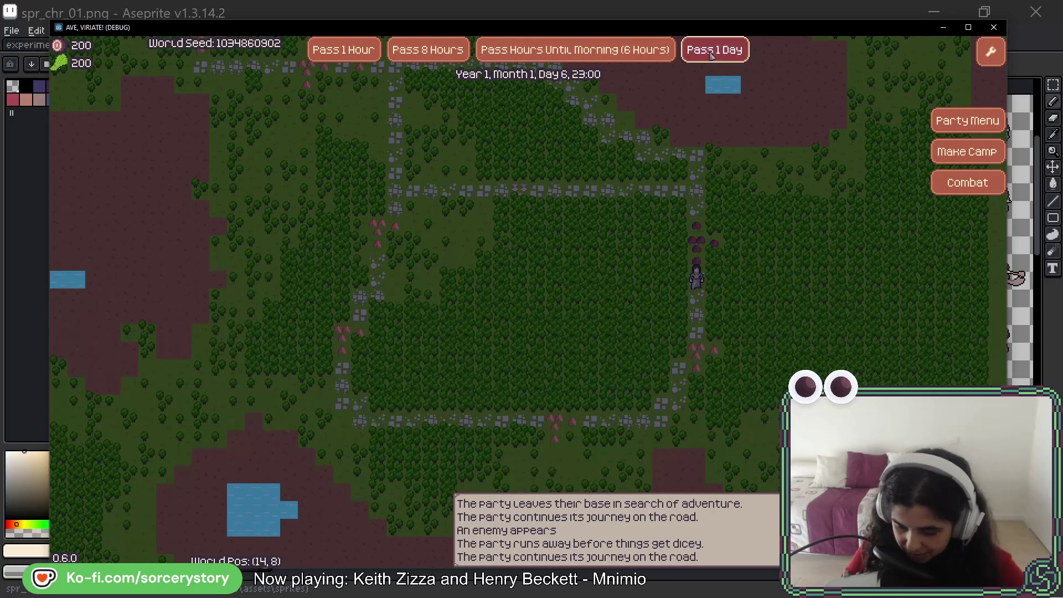
click(711, 56)
click(710, 55)
click(710, 56)
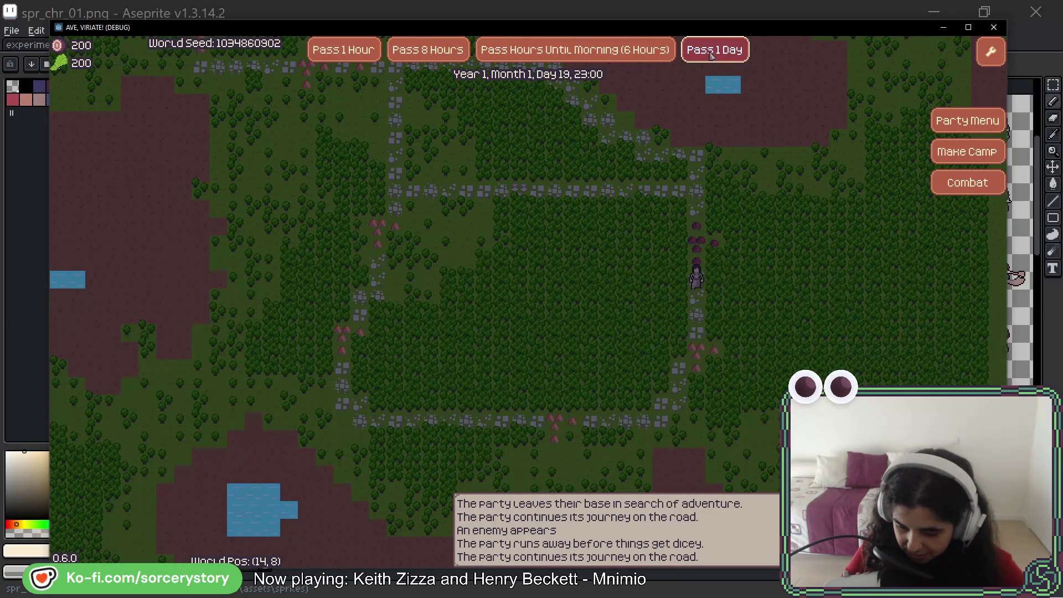
click(710, 56)
click(711, 55)
click(710, 56)
click(711, 55)
click(711, 55)
click(711, 55)
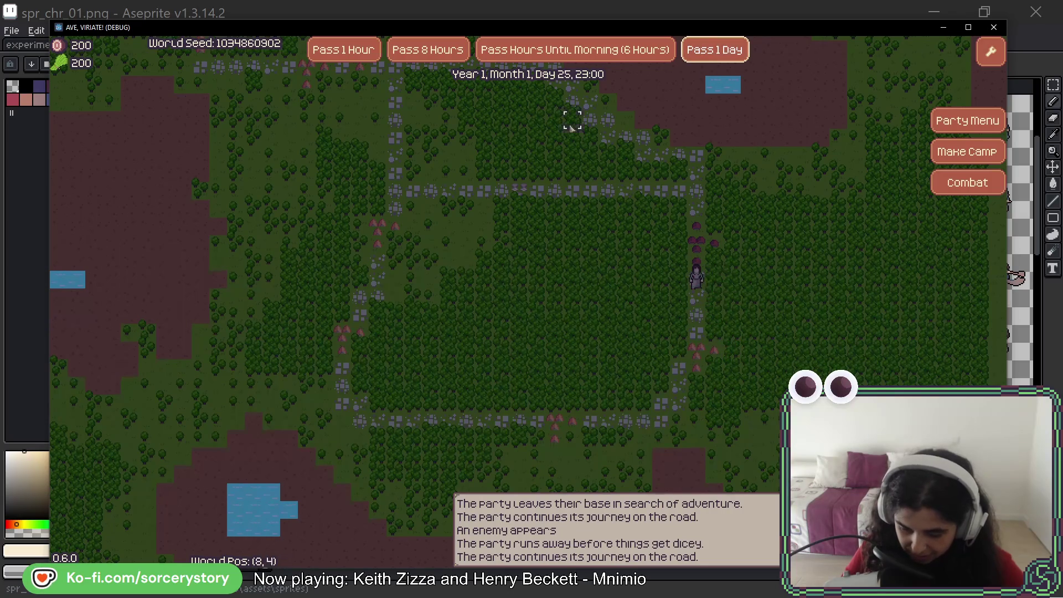
click(714, 55)
click(714, 55)
click(715, 55)
click(715, 56)
click(716, 56)
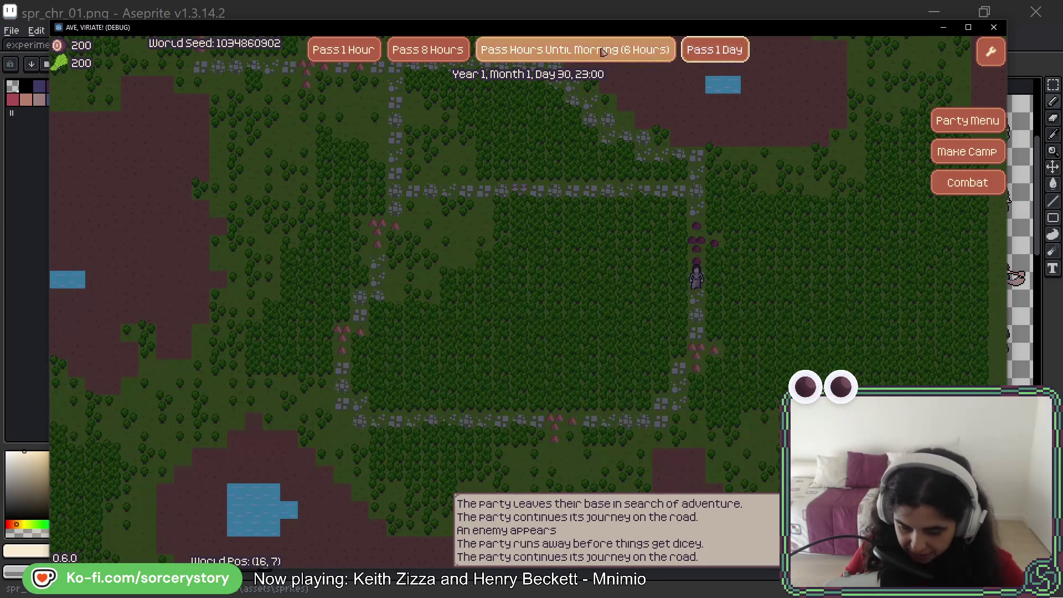
Skip 8 hours to Day 31 morning and start a battle with the first raid option.
click(426, 50)
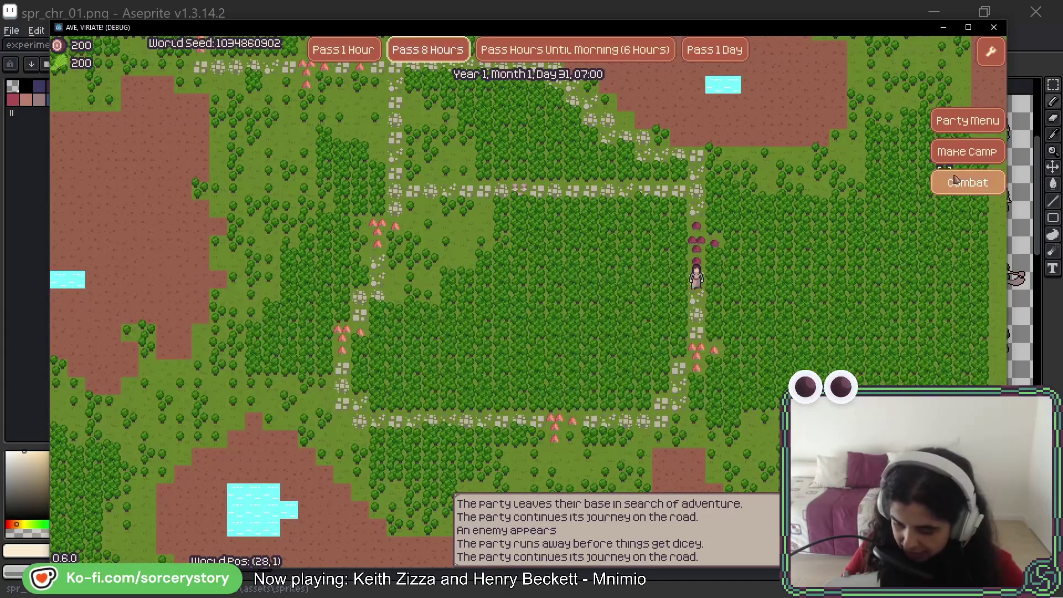
click(985, 187)
click(332, 318)
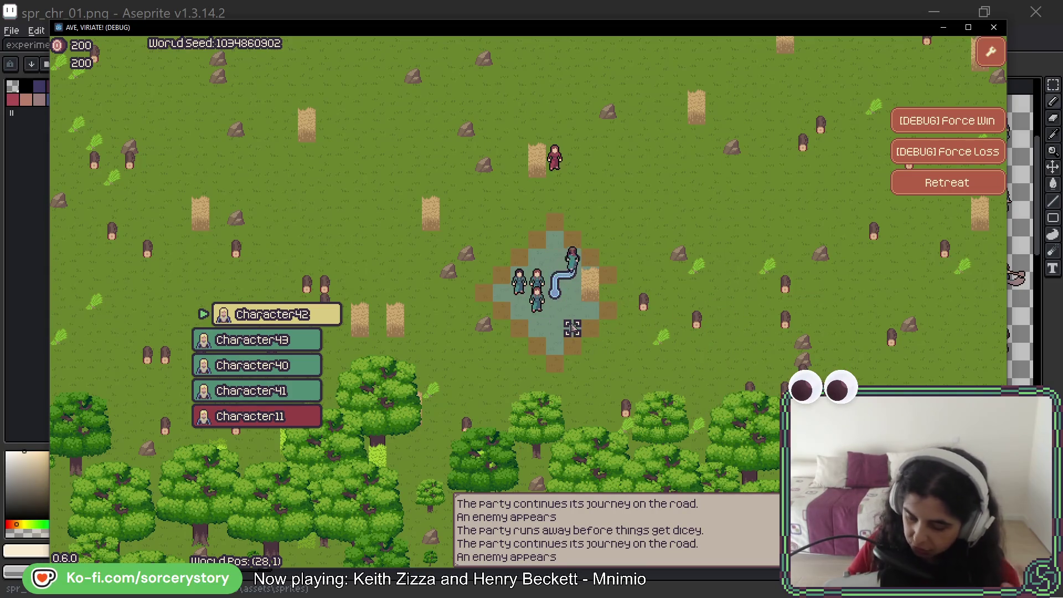
Win the forest battle with Character43 and Character41 attacking Character11, then dismiss the results.
click(570, 252)
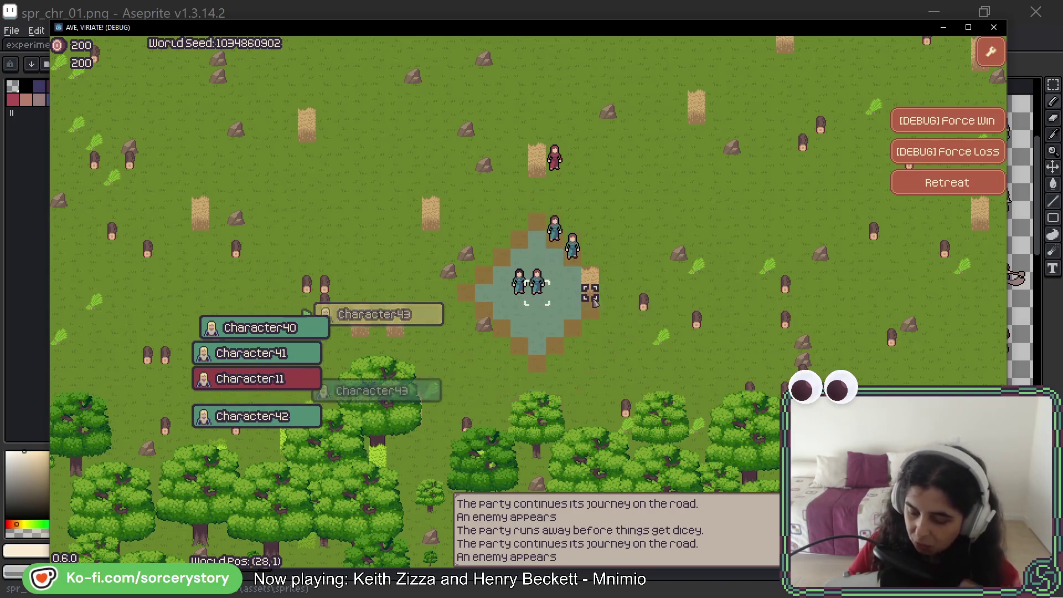
mouse_move(556, 239)
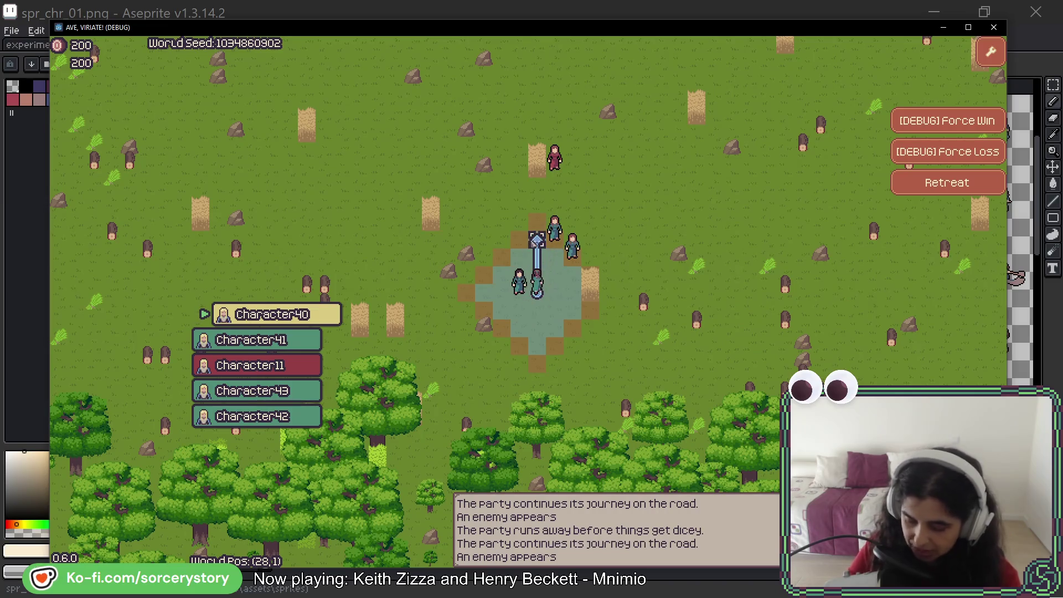
click(554, 292)
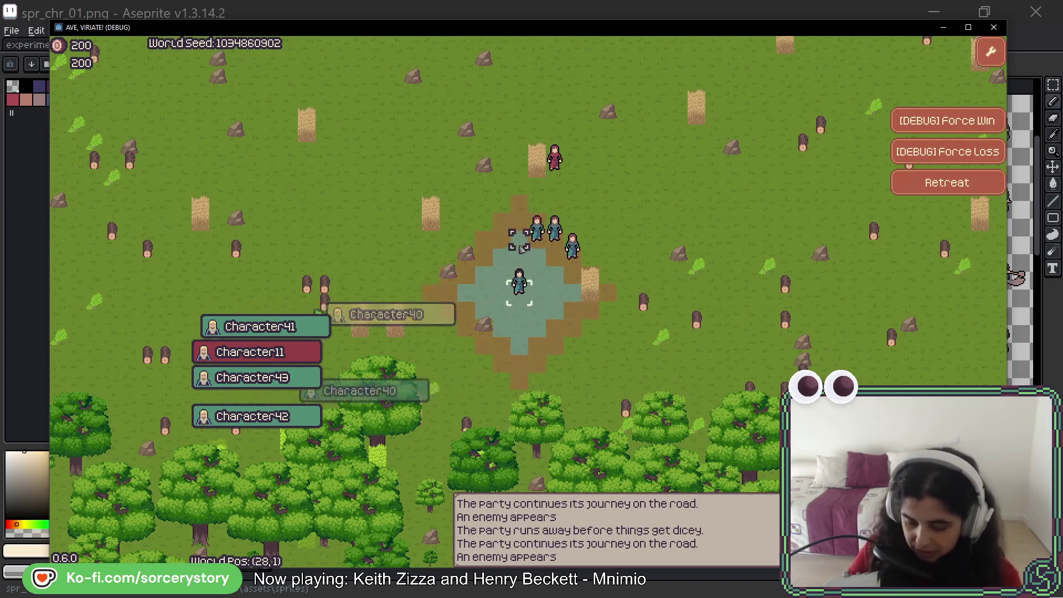
click(519, 239)
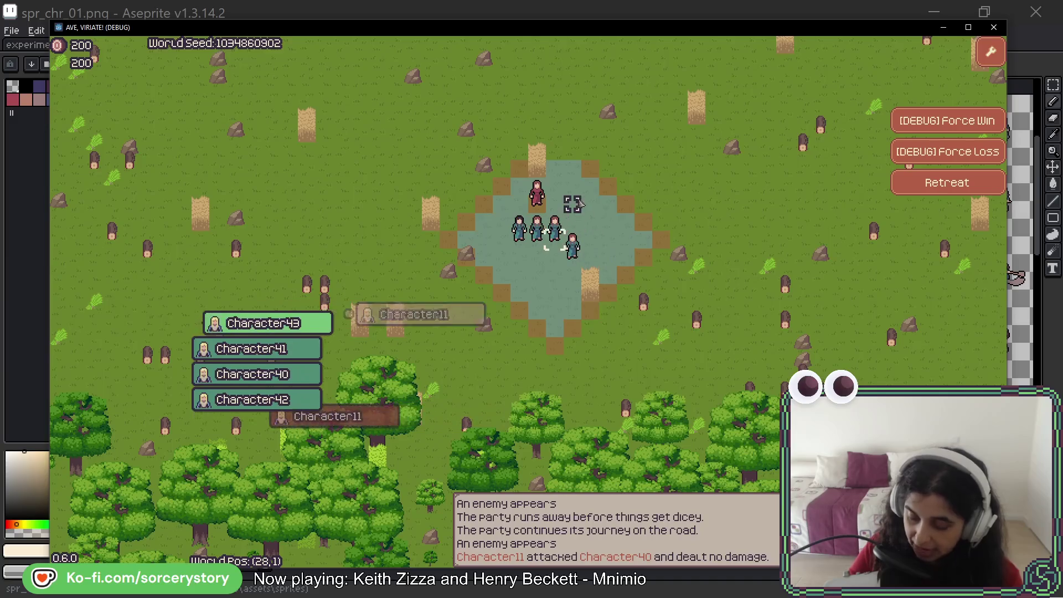
click(536, 199)
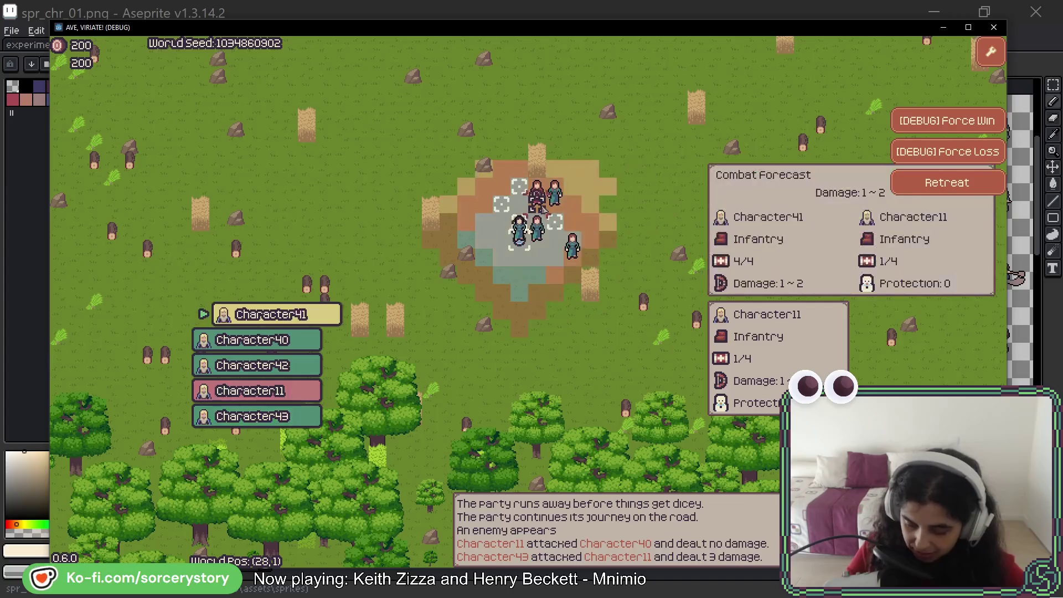
click(536, 196)
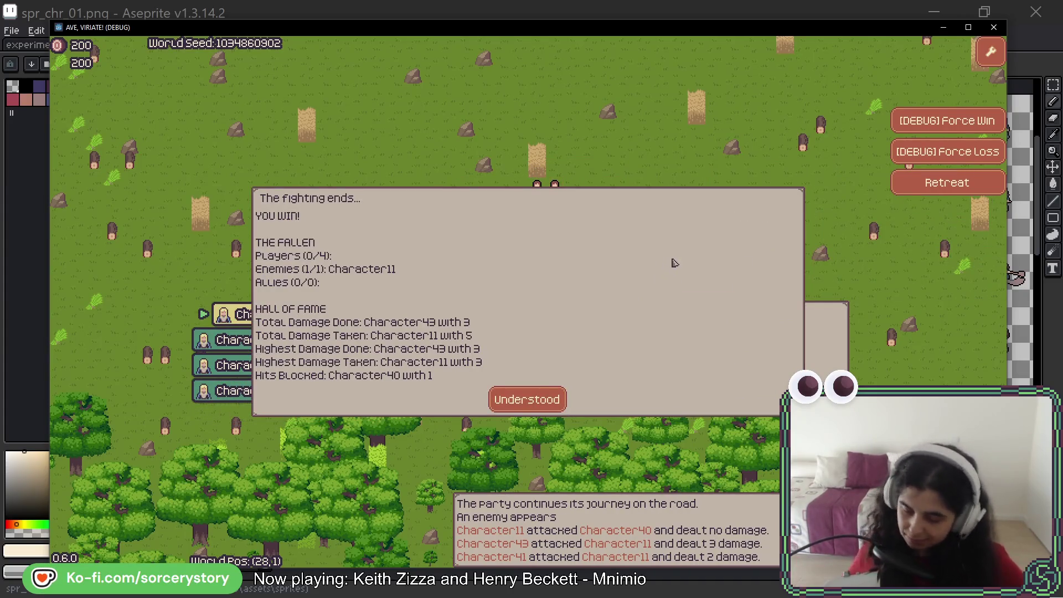
click(527, 399)
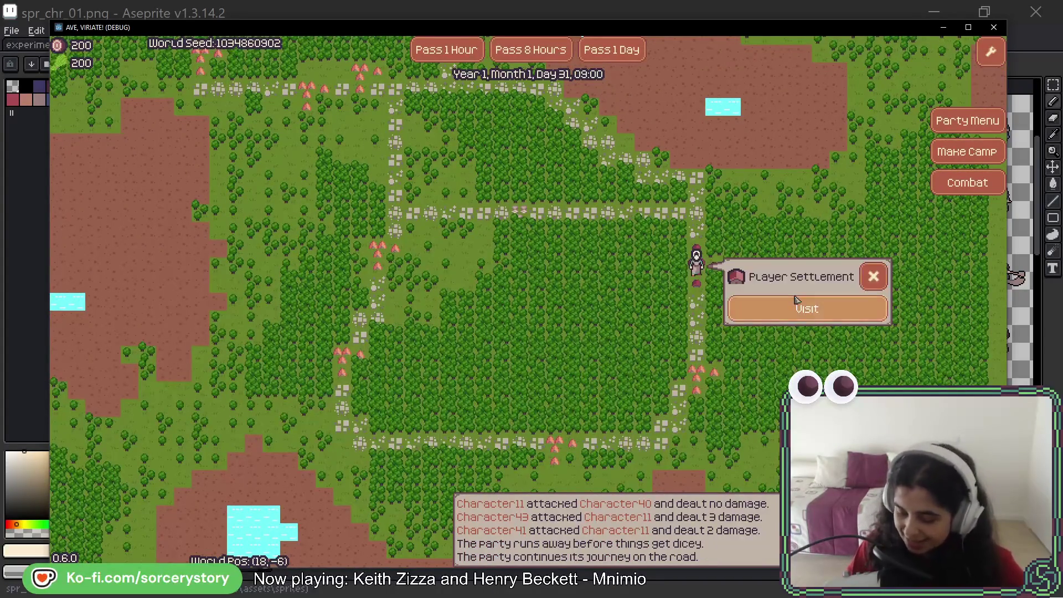
Visit the Player Settlement, pan around the base, and check then close the Builder Hut details.
click(754, 306)
key(w)
mouse_move(620, 335)
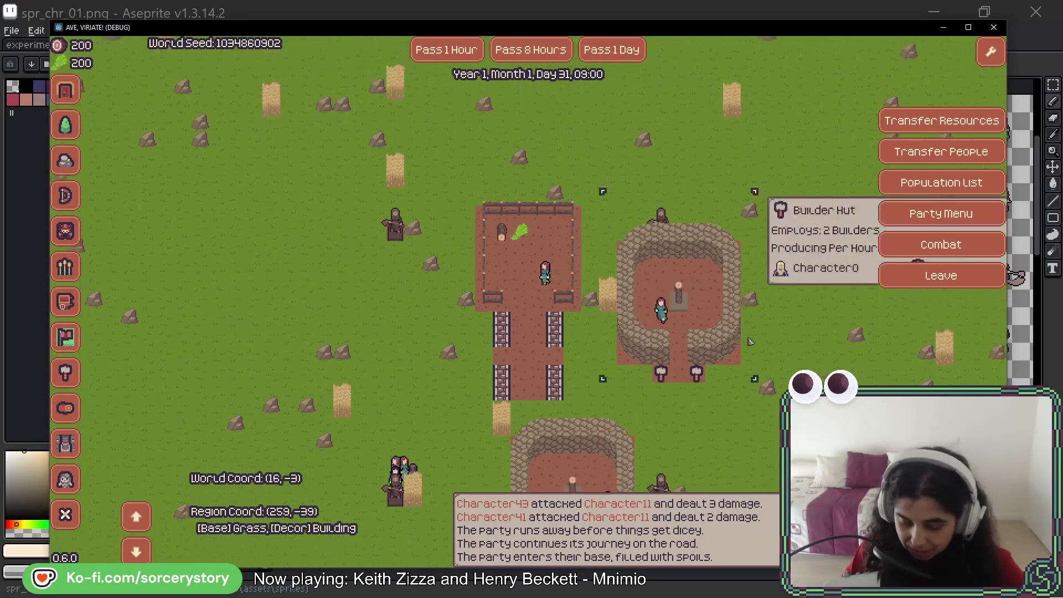
key(s)
key(d)
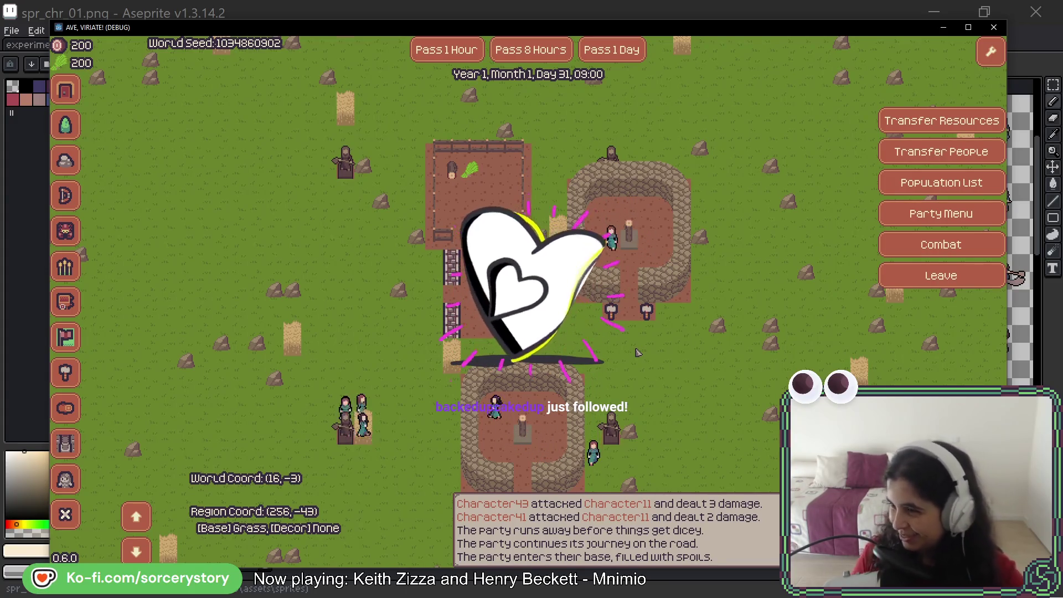
click(636, 285)
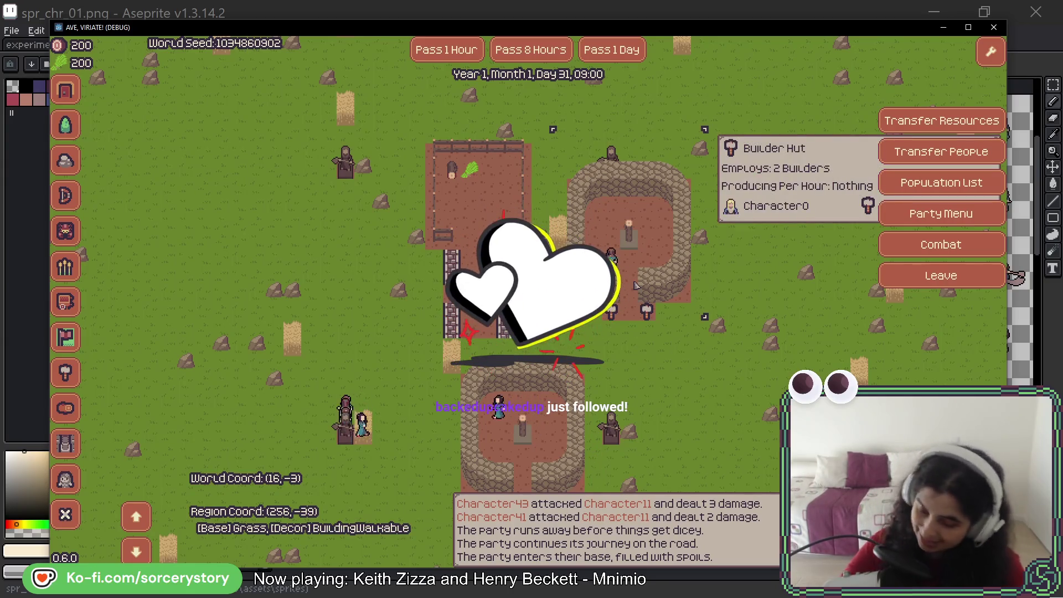
key(Escape)
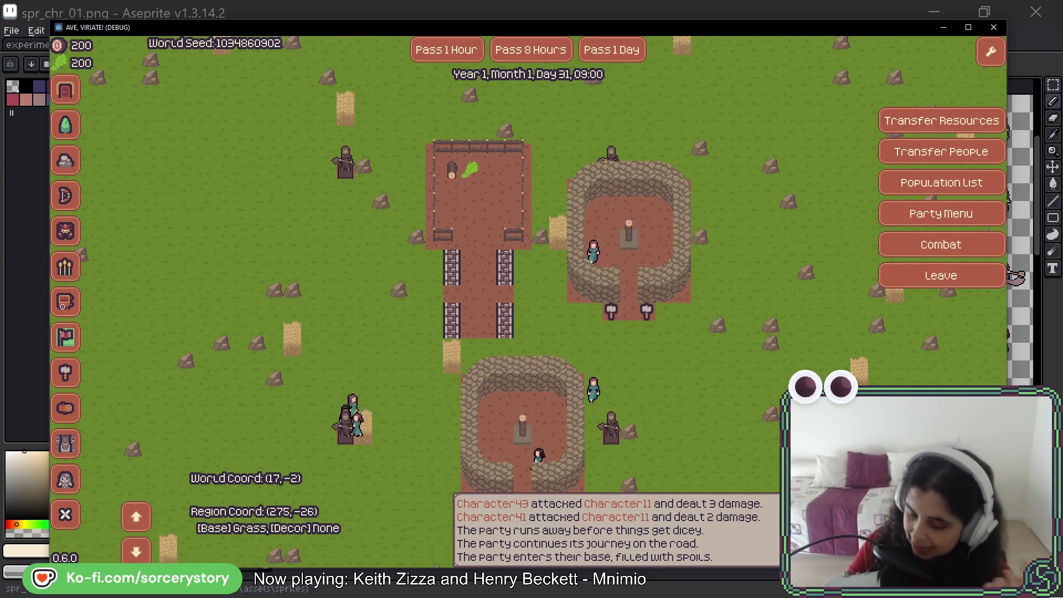
Leave the base, walk the party down the road, and call up the raid's battle options.
click(940, 275)
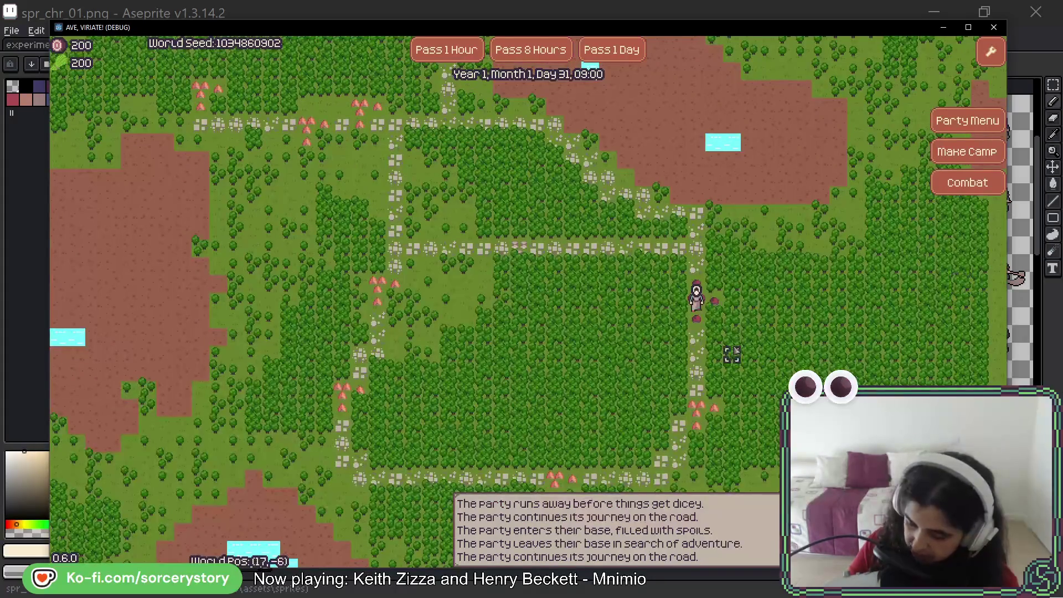
click(696, 354)
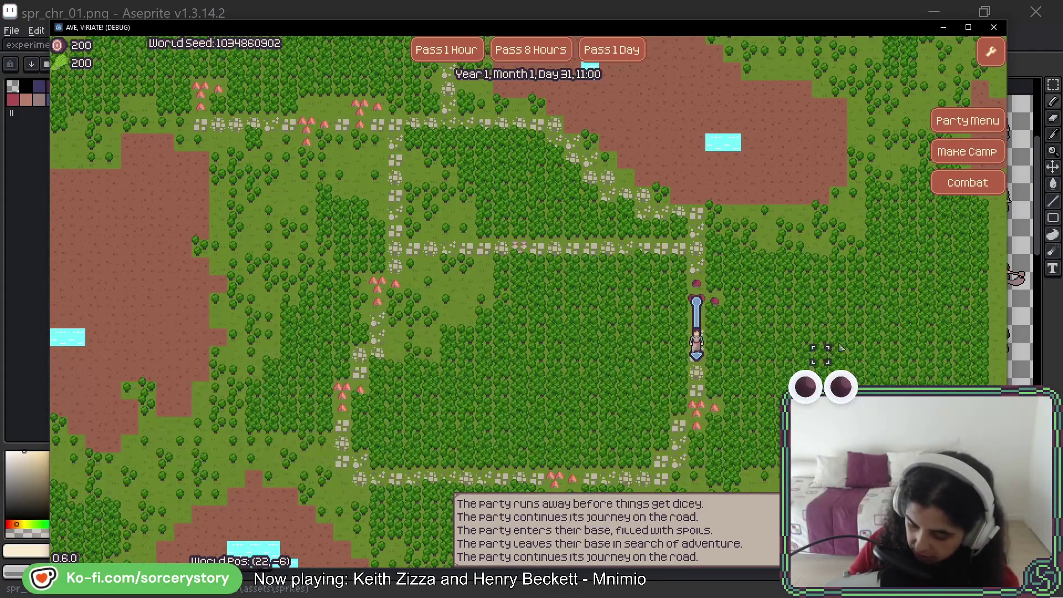
click(988, 185)
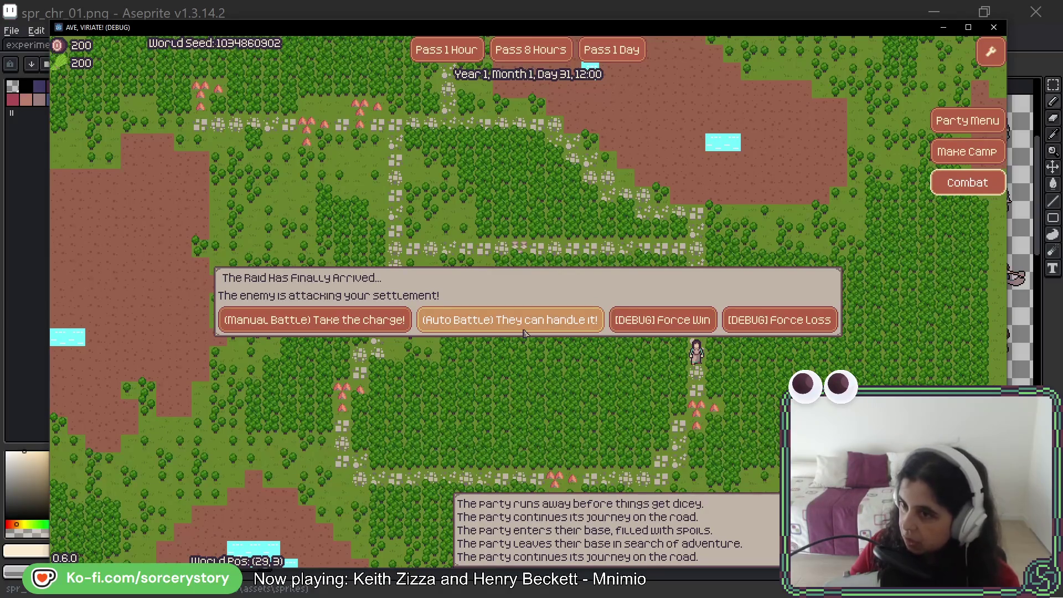
Start a manual battle against the raid, retreat, and dismiss the battle summary.
click(332, 320)
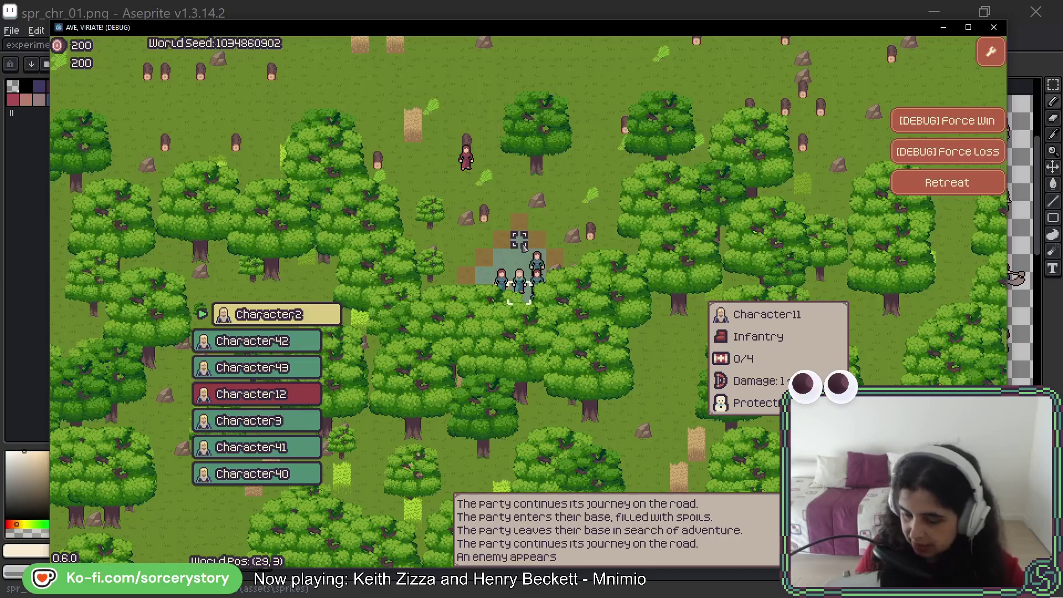
click(946, 182)
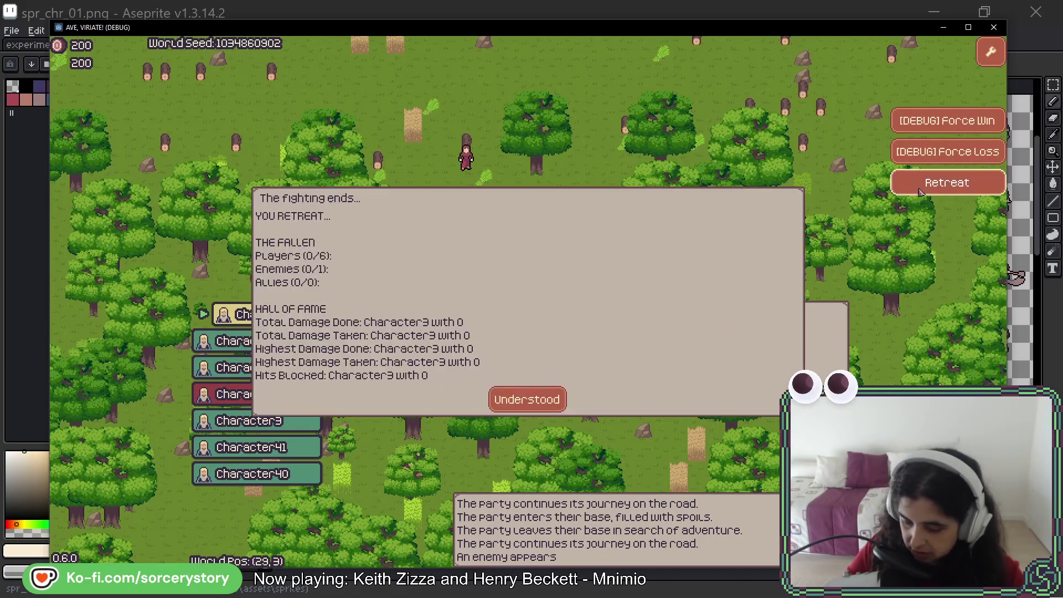
click(527, 398)
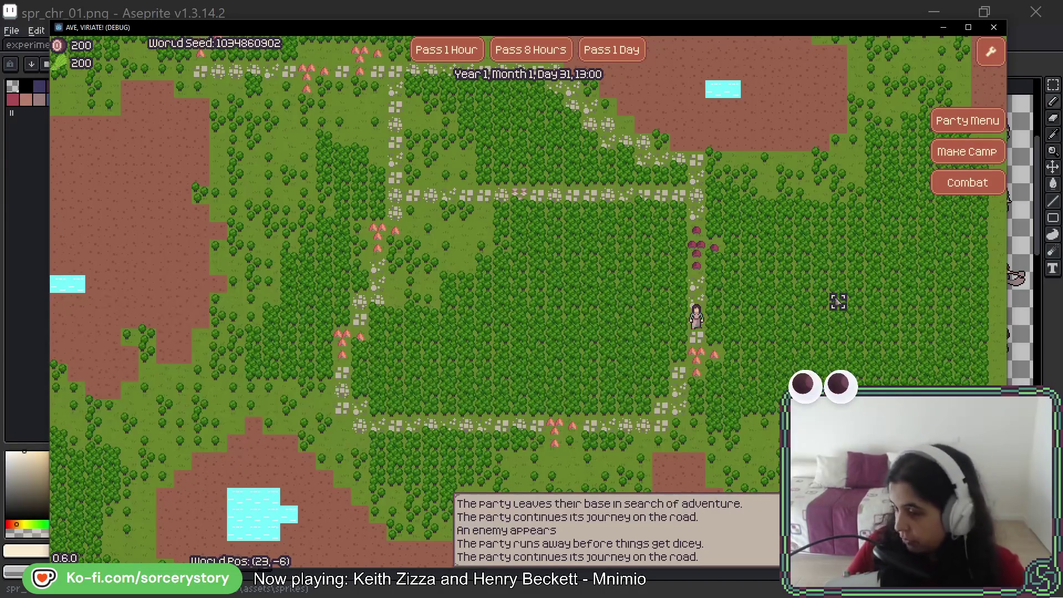
Call up a combat encounter and resolve it with '(Auto Battle) They can handle it!'.
click(978, 186)
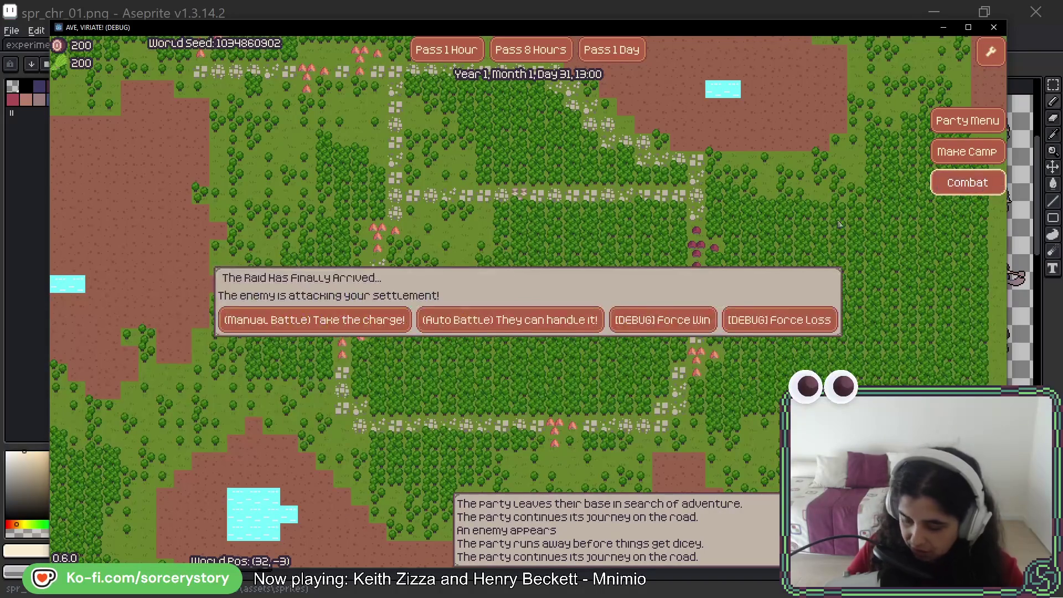
click(526, 324)
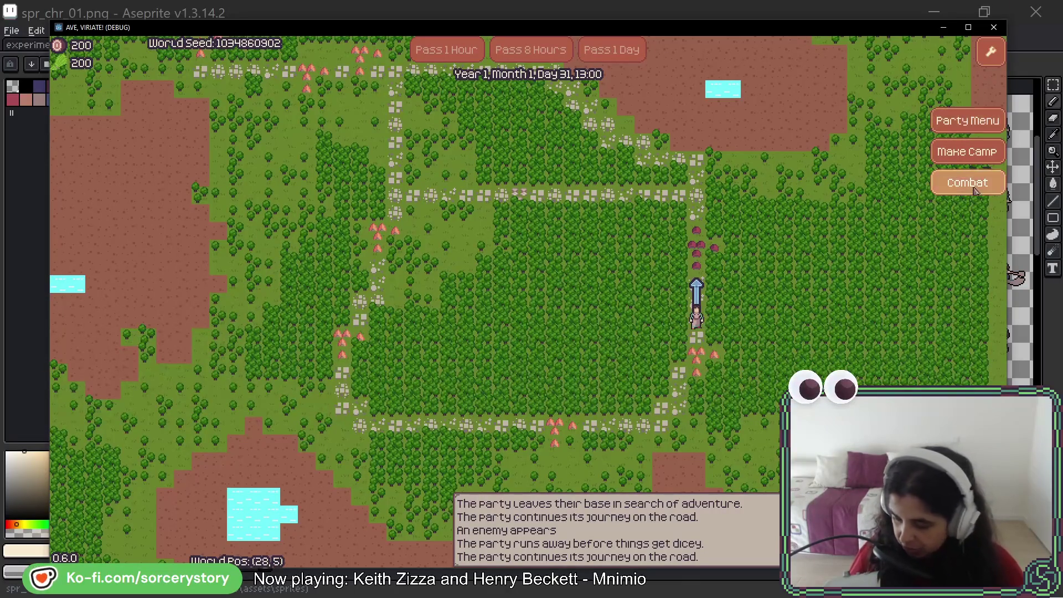
Close the game window with Alt+F4 to reveal spr_chr_01.png in Aseprite.
key(alt+F4)
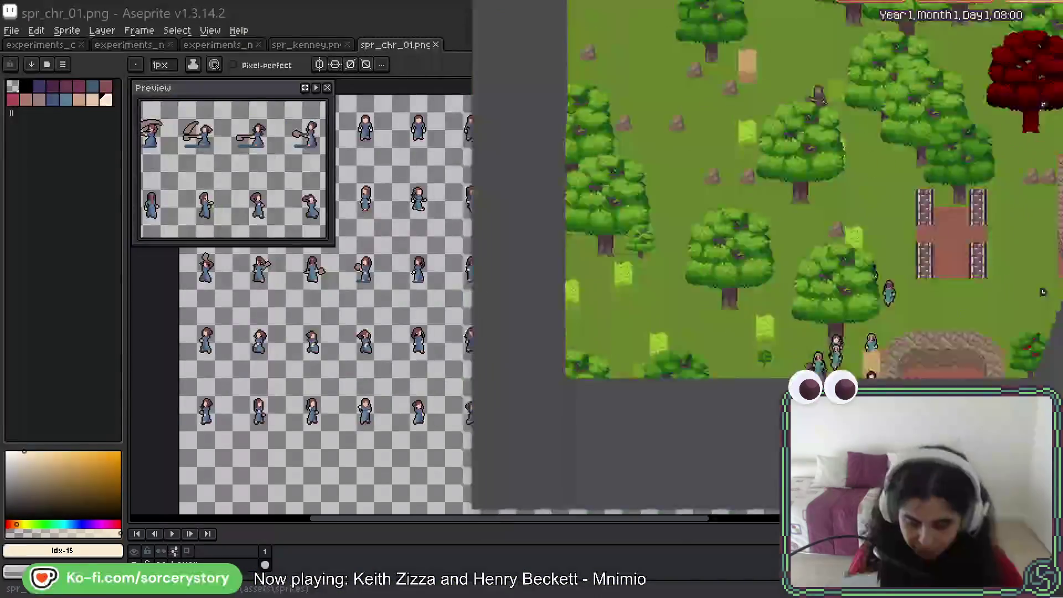
Drag the relaunched Ave, Viriate! window into place over the Aseprite sprite sheet.
mouse_move(830, 7)
mouse_down()
mouse_move(466, 7)
mouse_move(622, 6)
mouse_move(580, 227)
mouse_move(632, 74)
mouse_move(613, 22)
mouse_move(610, 33)
mouse_up()
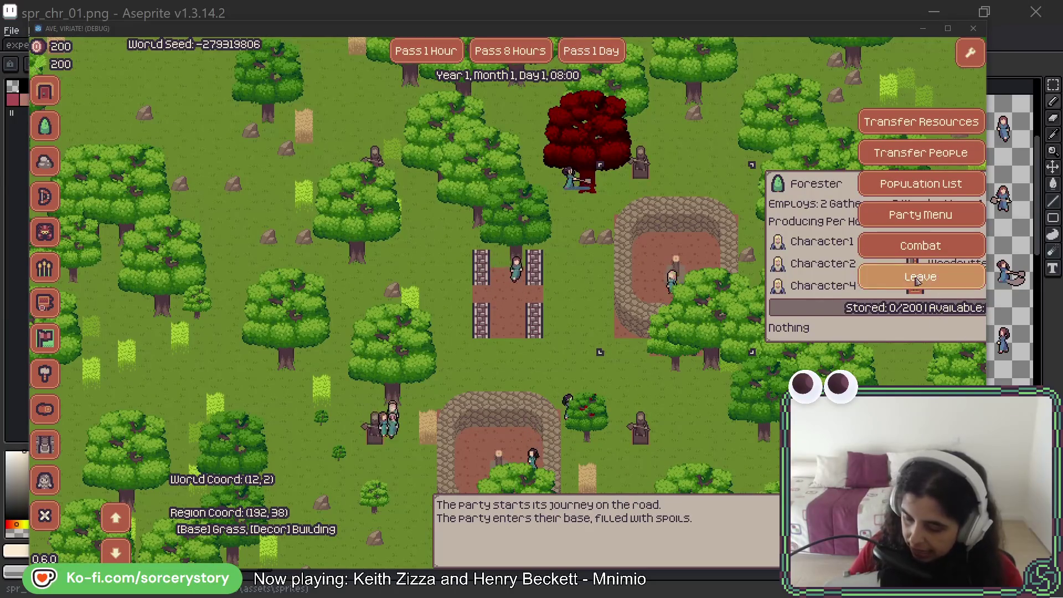
Leave the base so the party stands on the world map road.
click(880, 280)
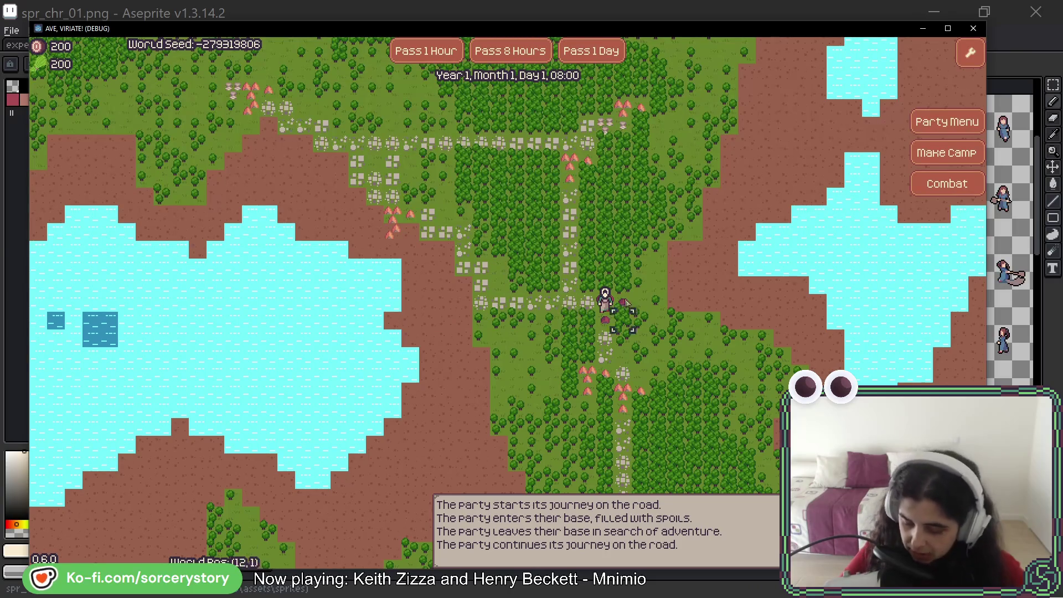
key(Up)
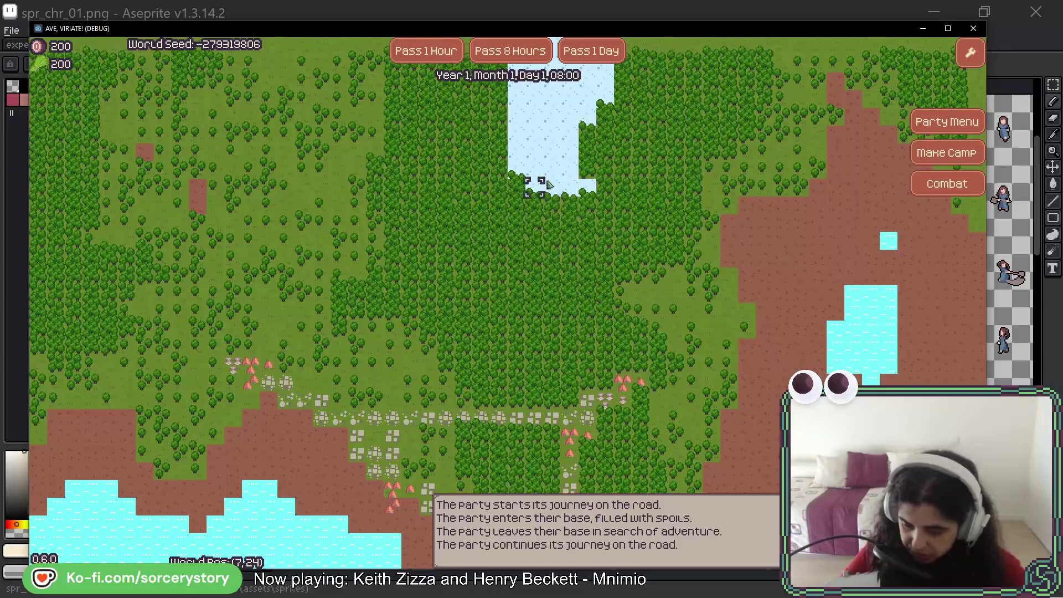
key(Left)
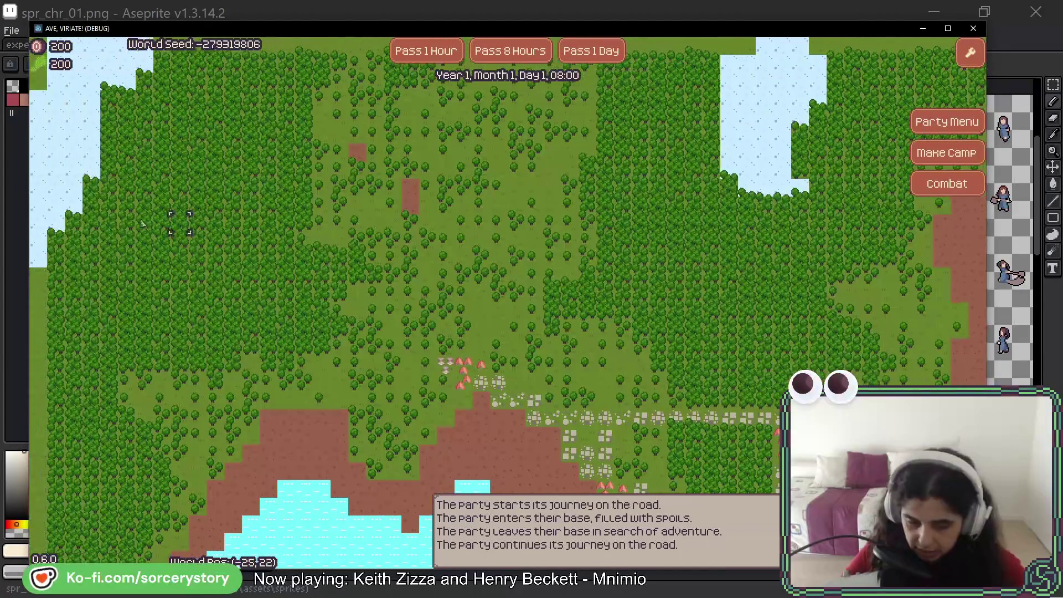
key(Down)
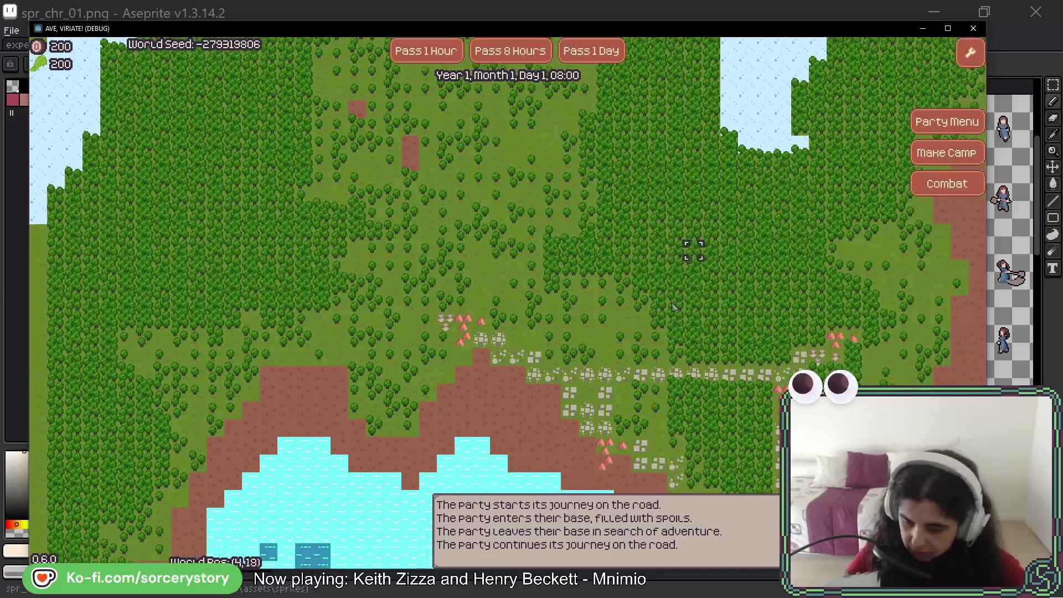
key(Down)
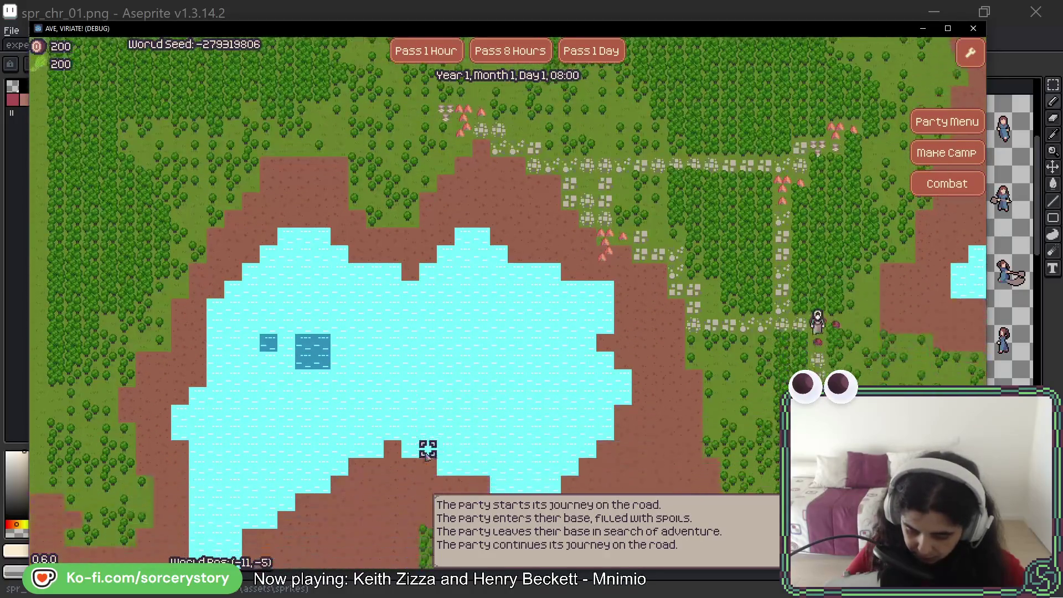
key(Right)
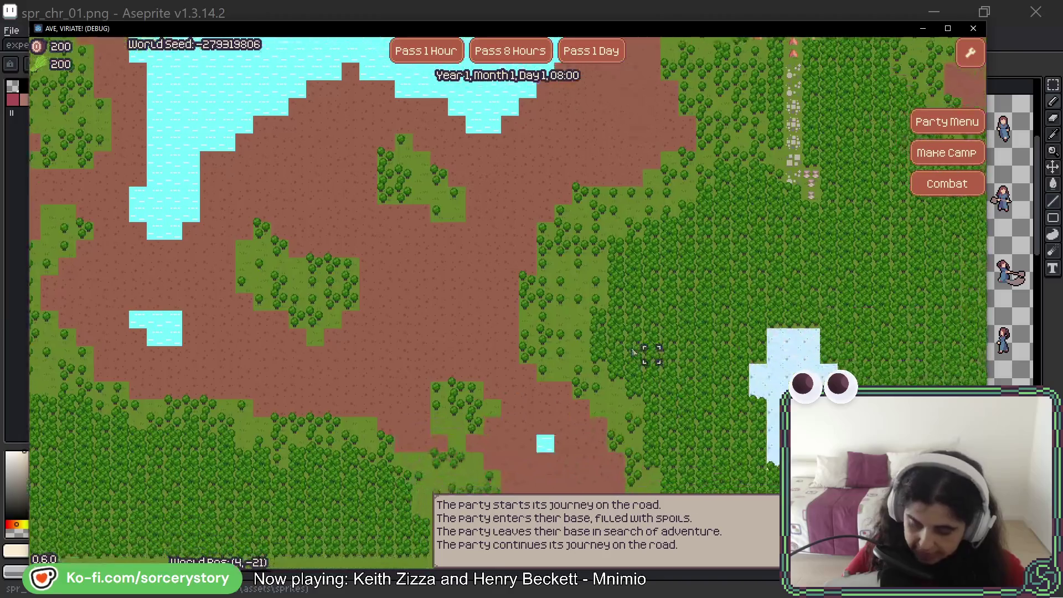
key(Up)
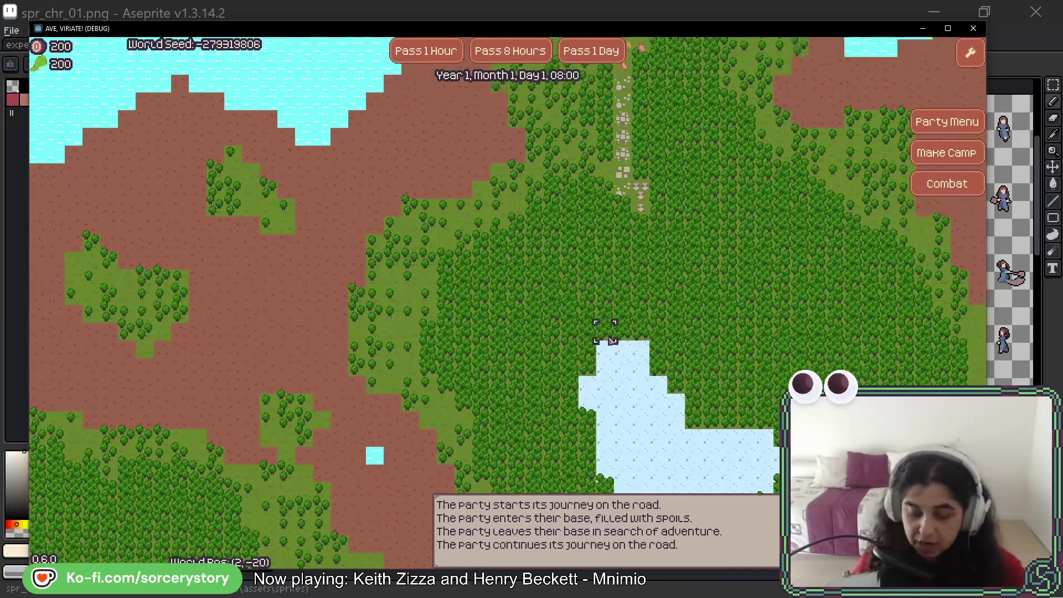
key(Up)
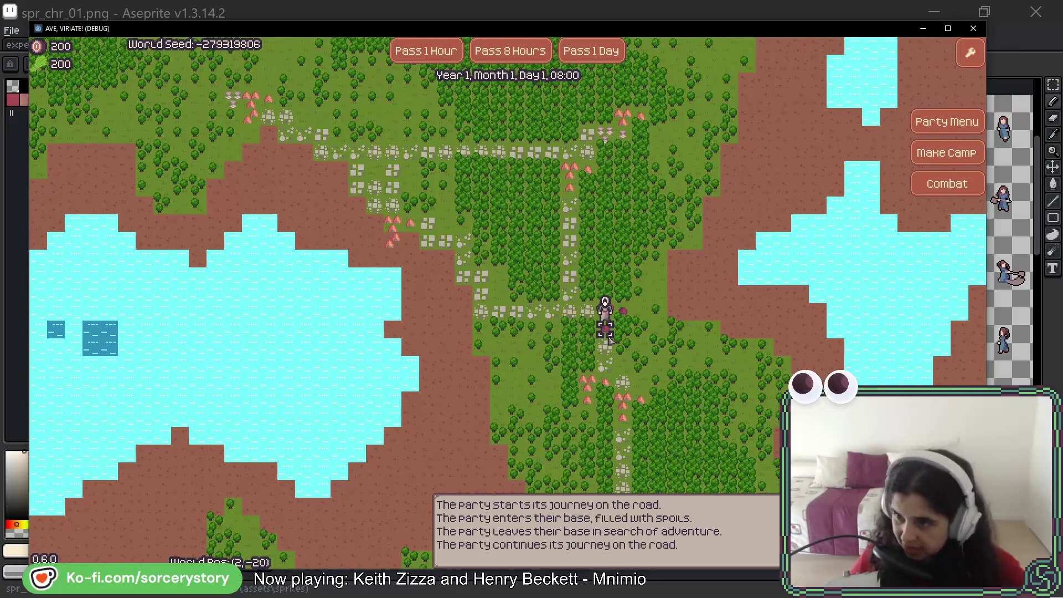
key(Up)
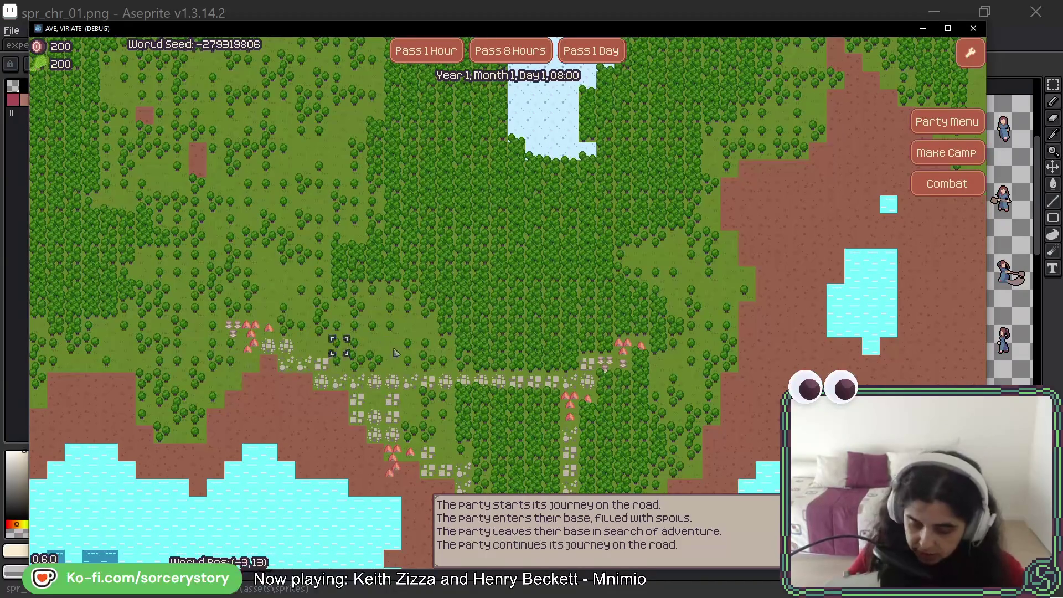
key(s)
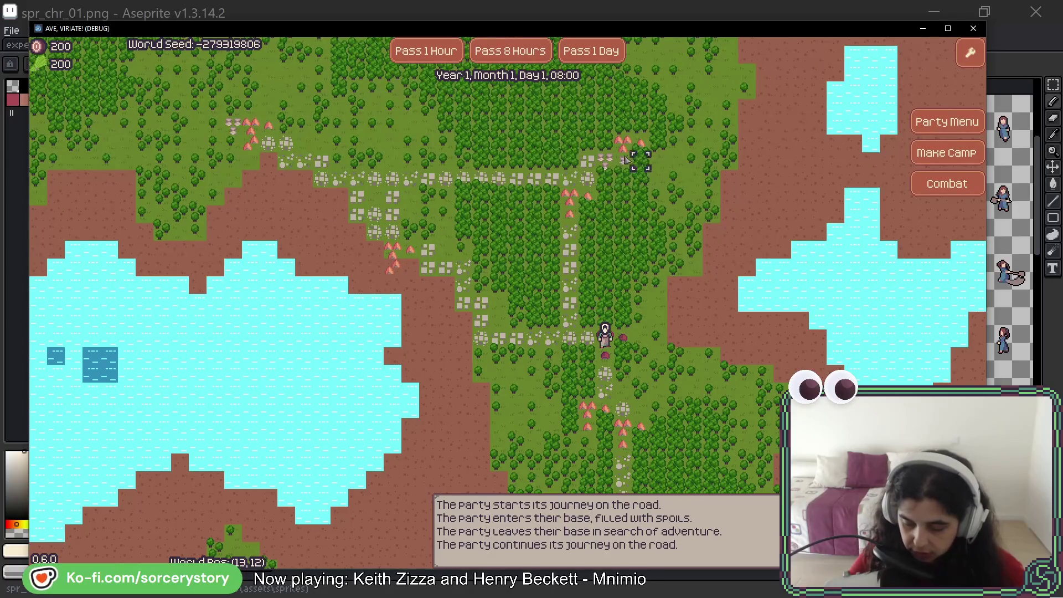
key(s)
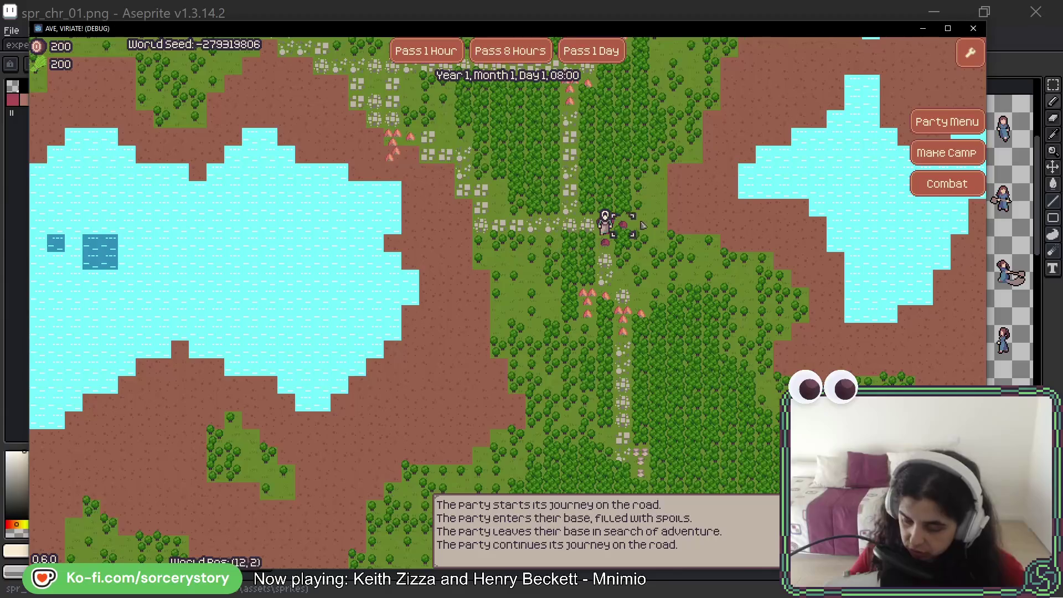
key(s)
key(s)
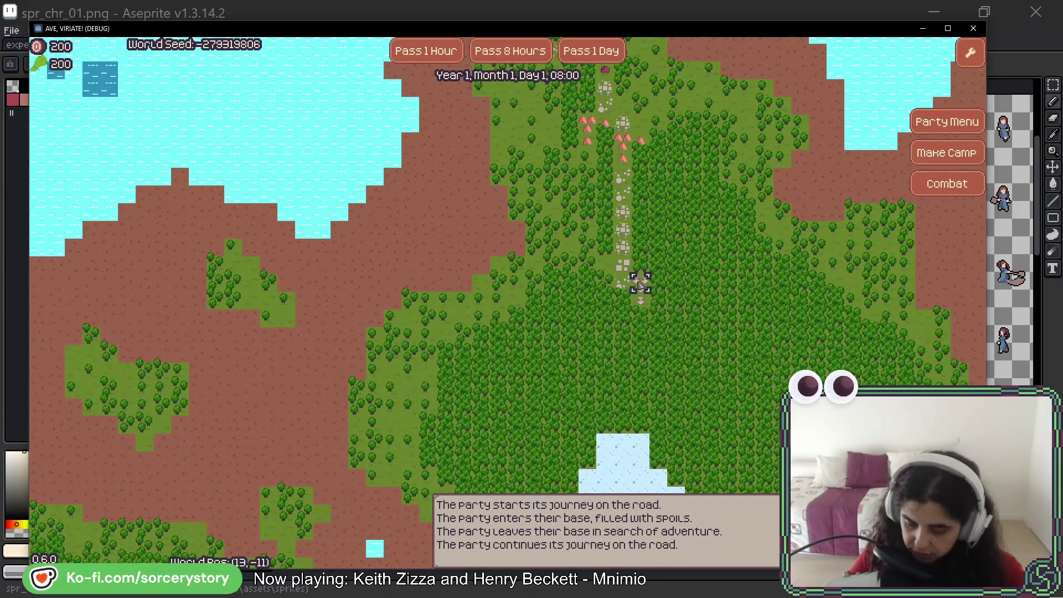
key(w)
key(w)
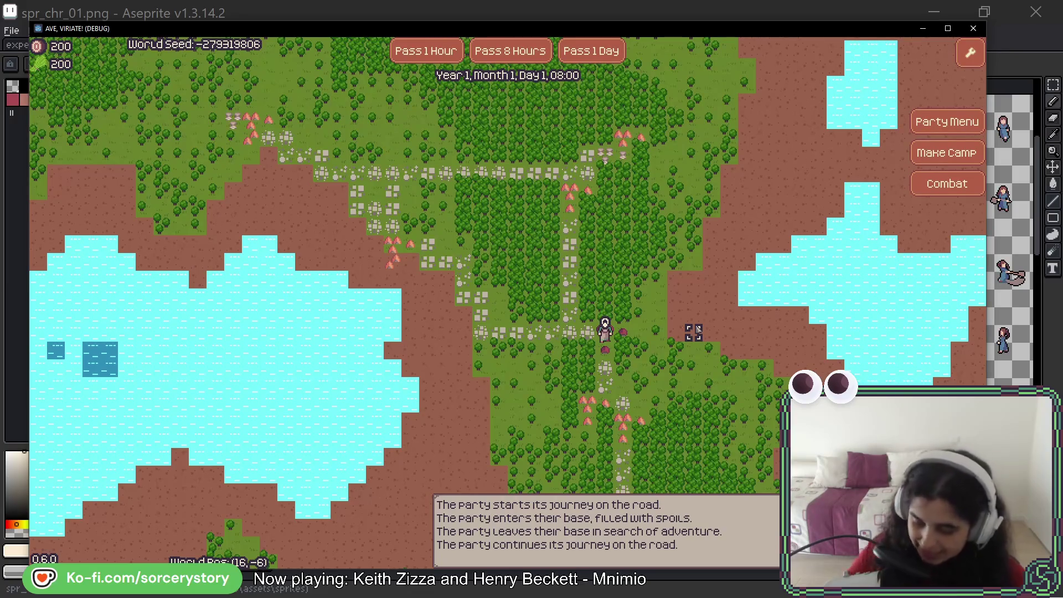
Select the party on the map and enter the Player Settlement view.
click(604, 331)
click(746, 376)
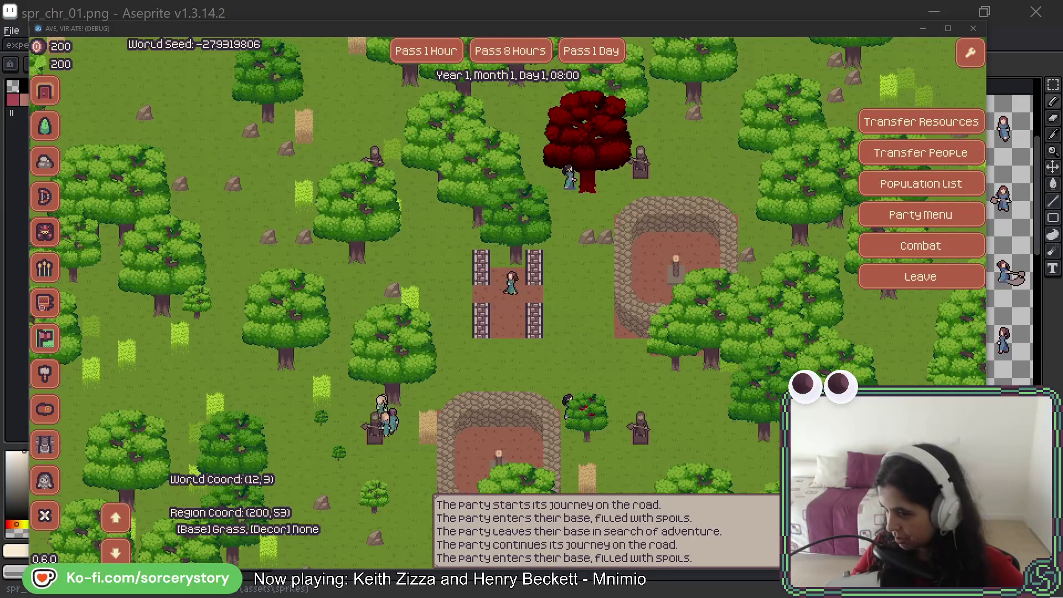
Close the running game, switch the Scene dock to Remote and expand GameManager.
key(alt+F4)
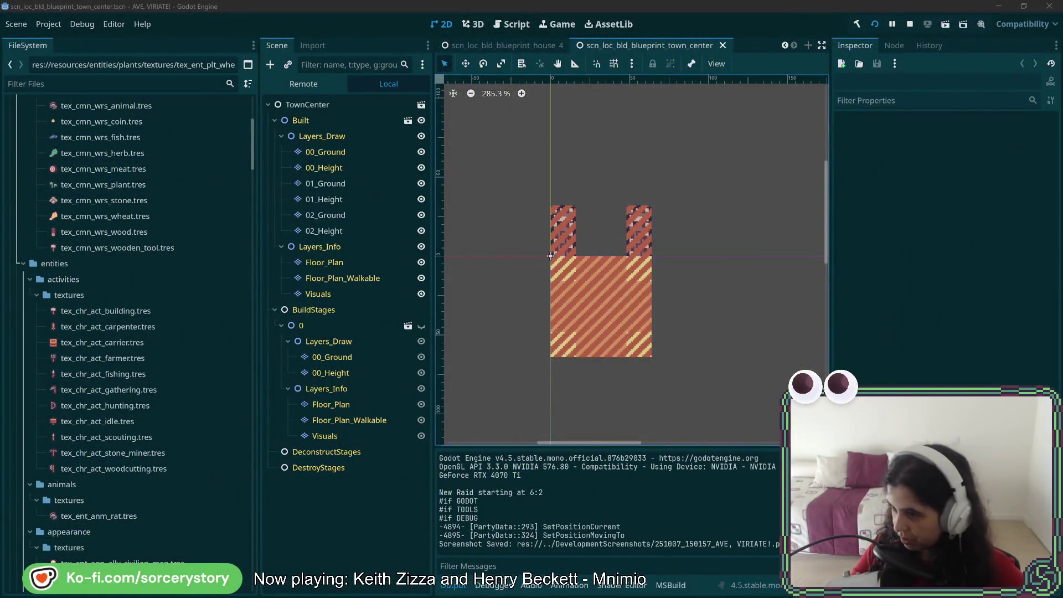
click(303, 83)
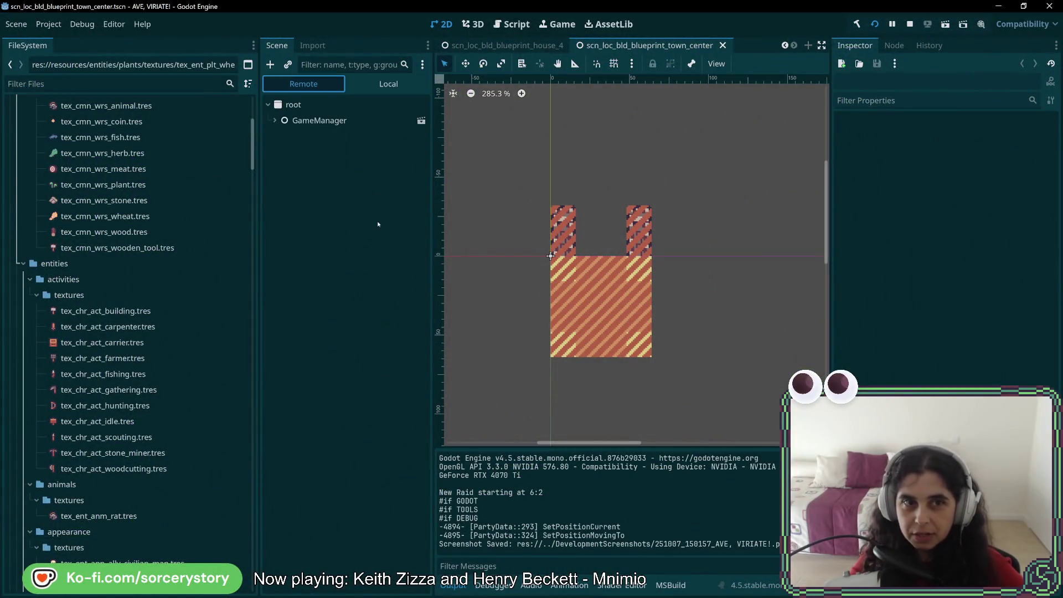
click(275, 121)
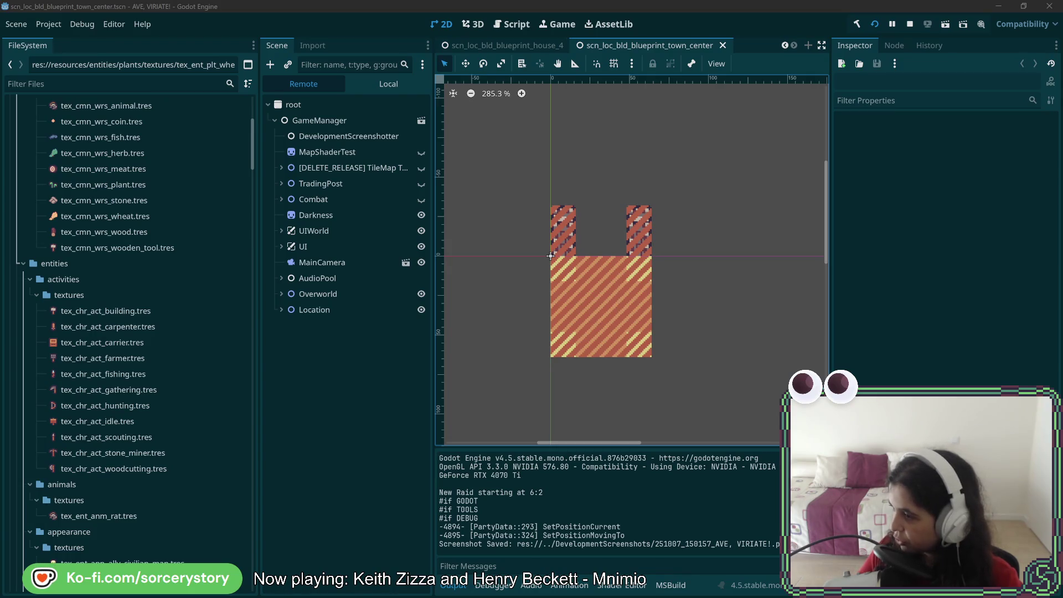
Expand the Location node in the Remote tree and scroll down to its spawned children.
click(281, 310)
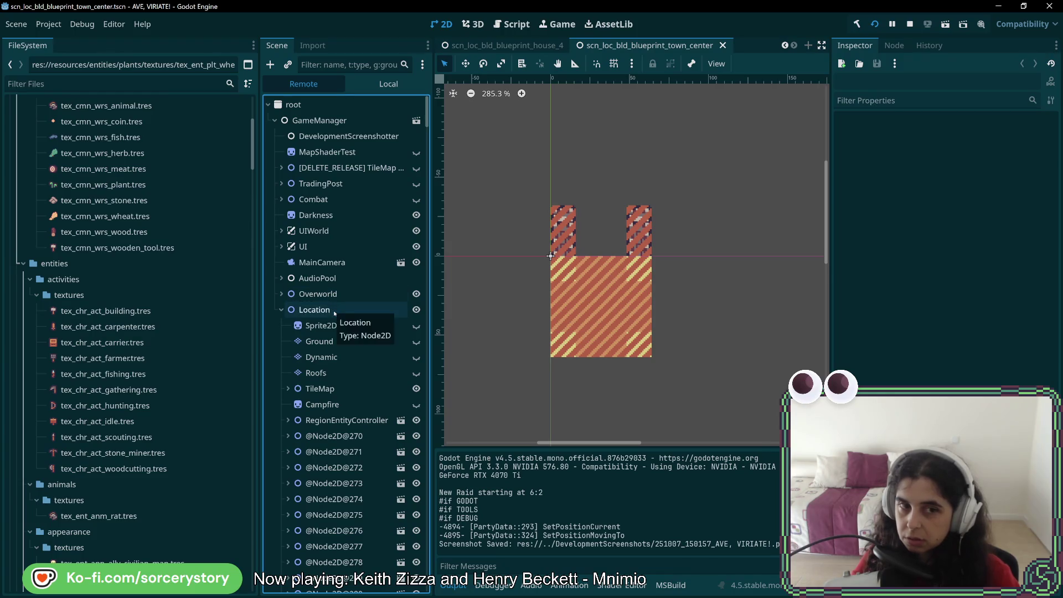
scroll(343, 299, down, 5)
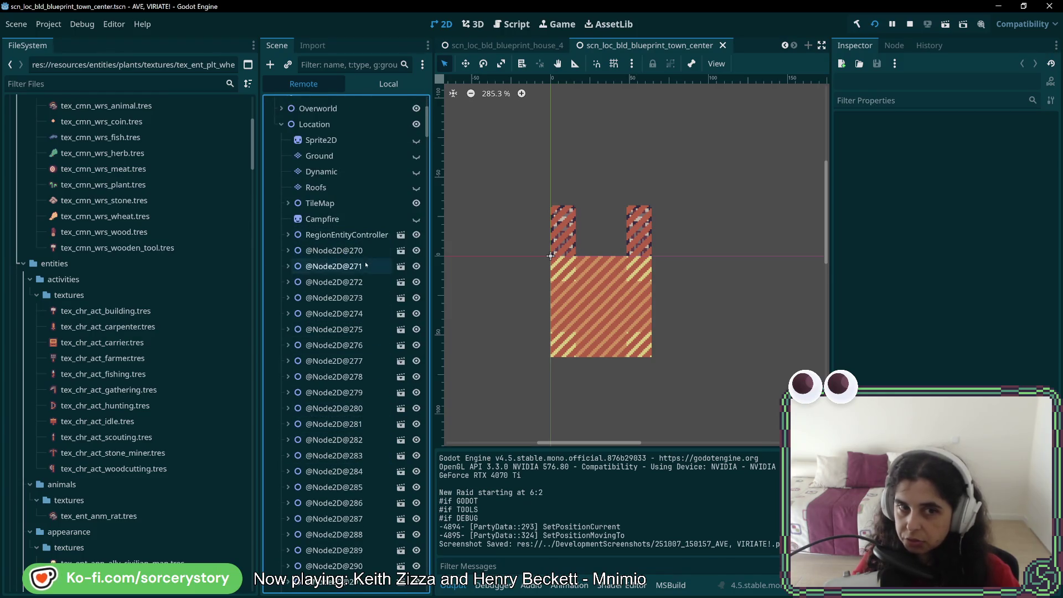
scroll(365, 266, down, 20)
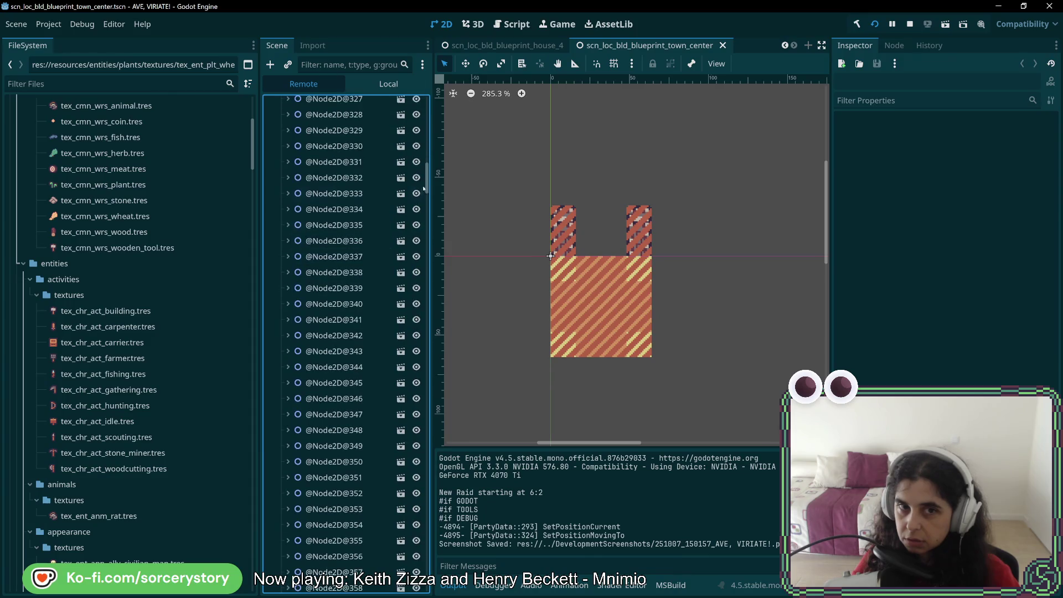
mouse_move(424, 189)
mouse_down()
mouse_move(430, 588)
mouse_move(426, 239)
mouse_move(441, 113)
mouse_move(446, 126)
mouse_up()
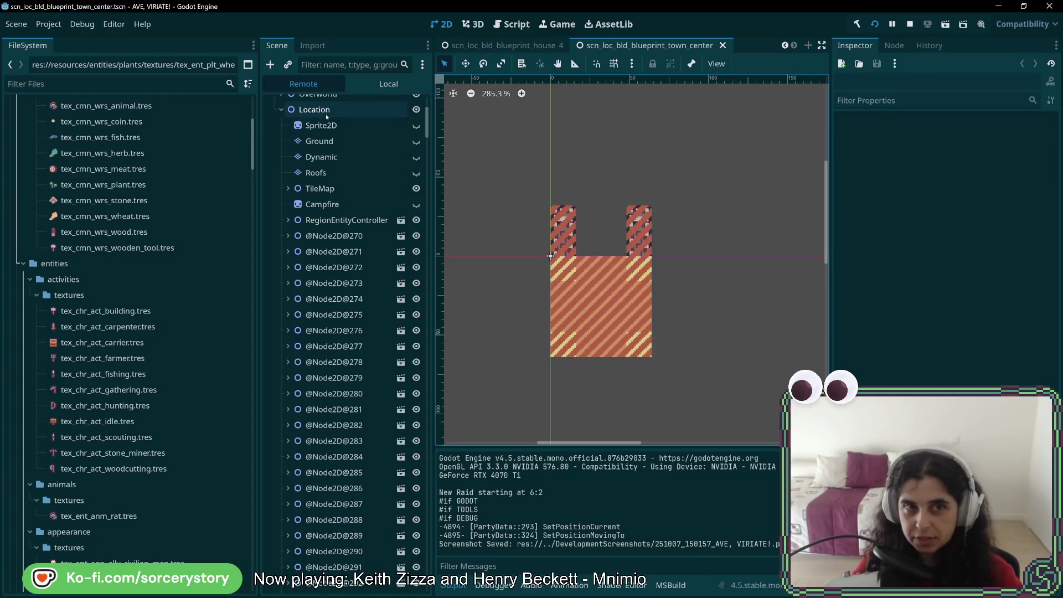
click(342, 237)
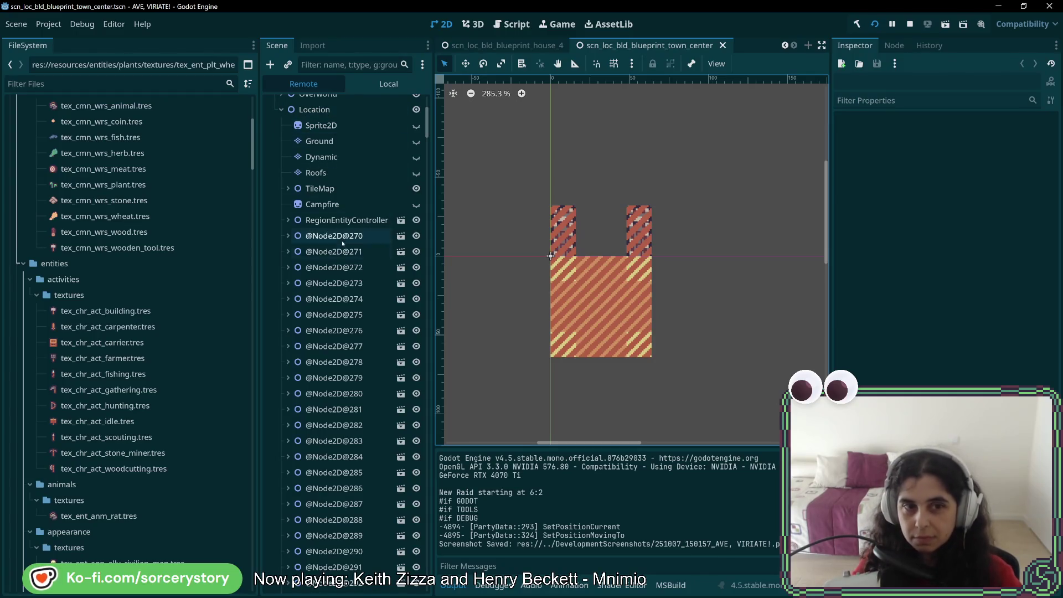
click(327, 251)
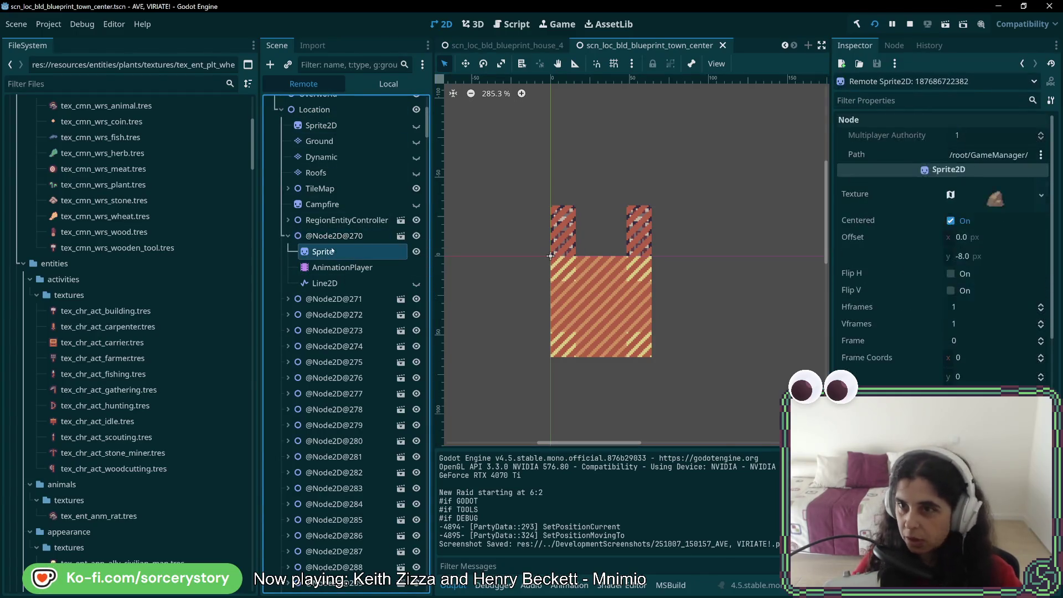
click(335, 299)
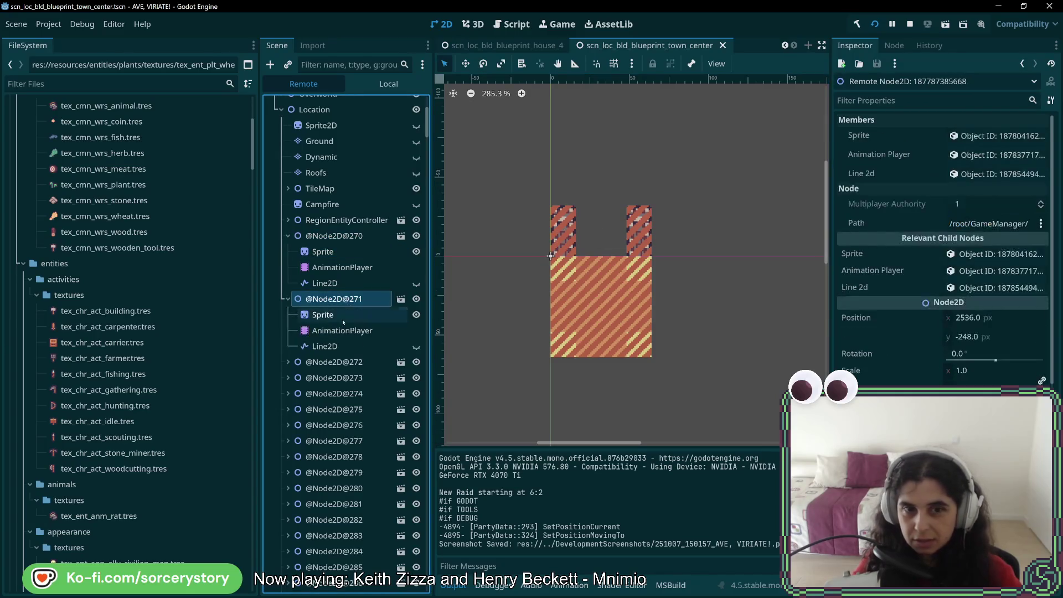
click(342, 316)
click(335, 362)
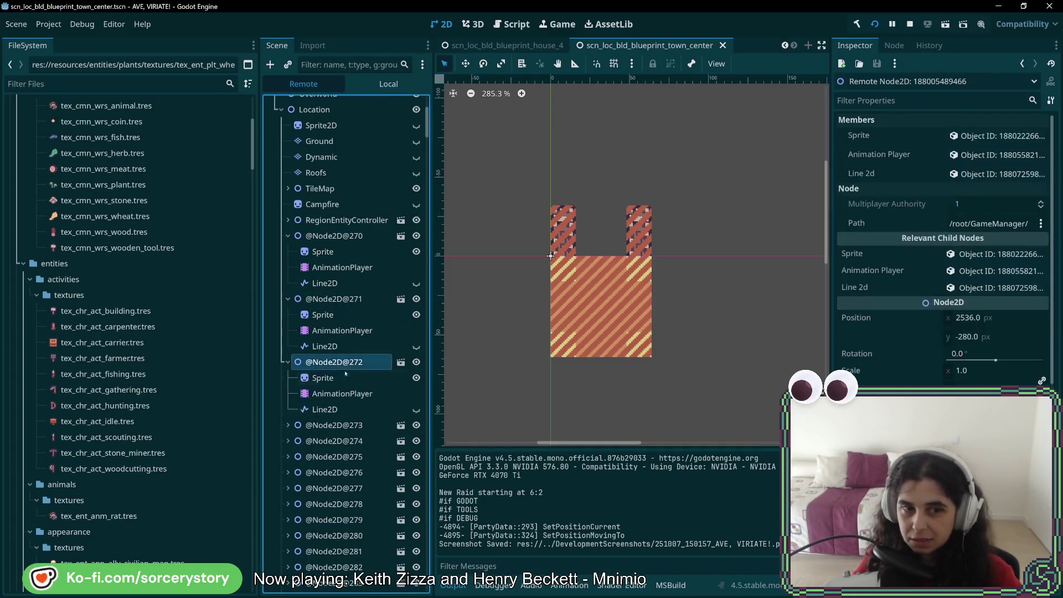
click(338, 378)
click(335, 425)
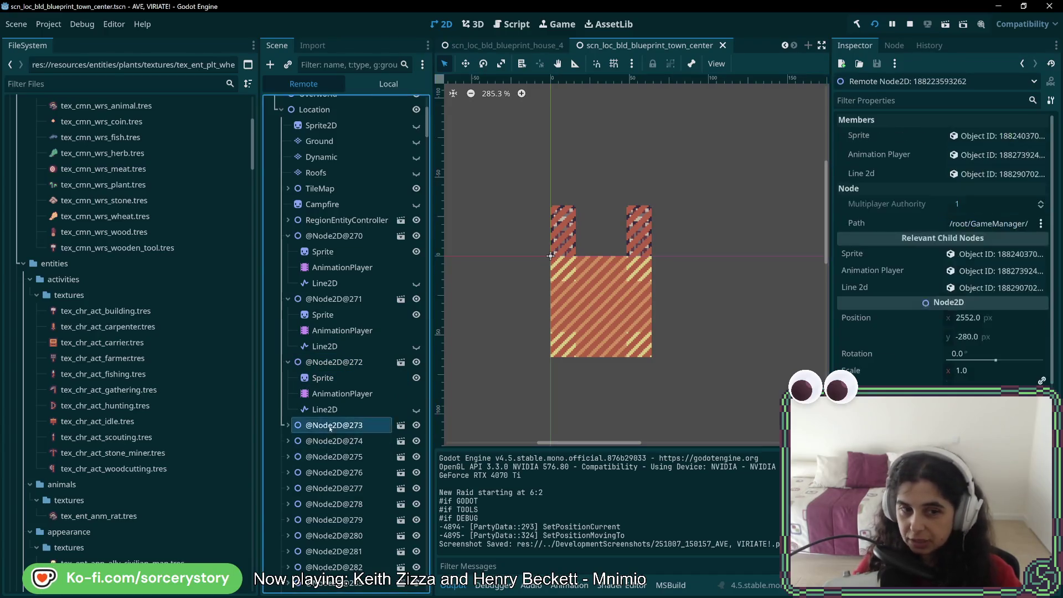
click(348, 441)
click(334, 488)
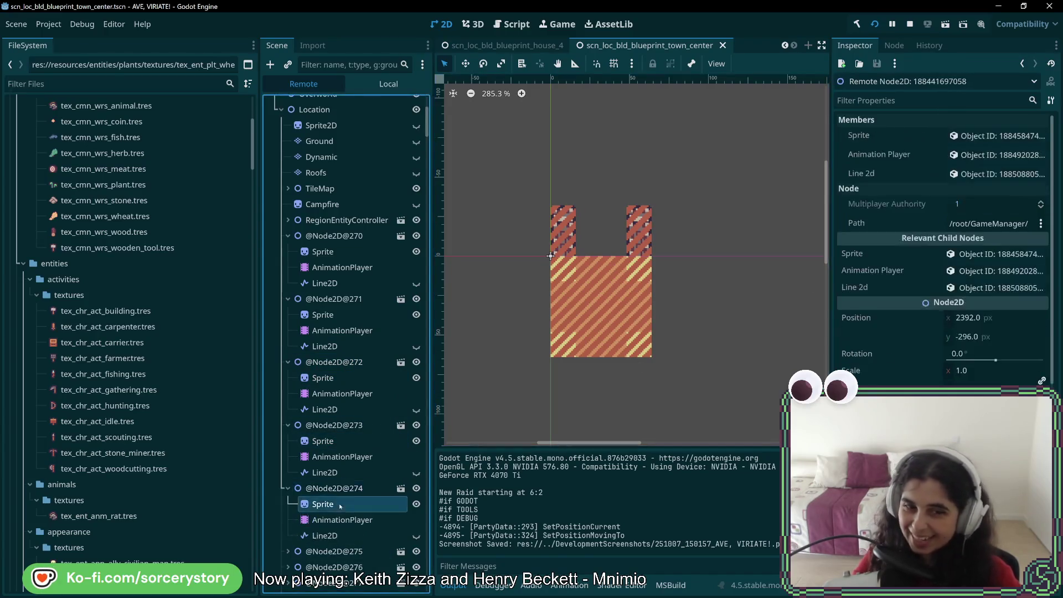
click(343, 504)
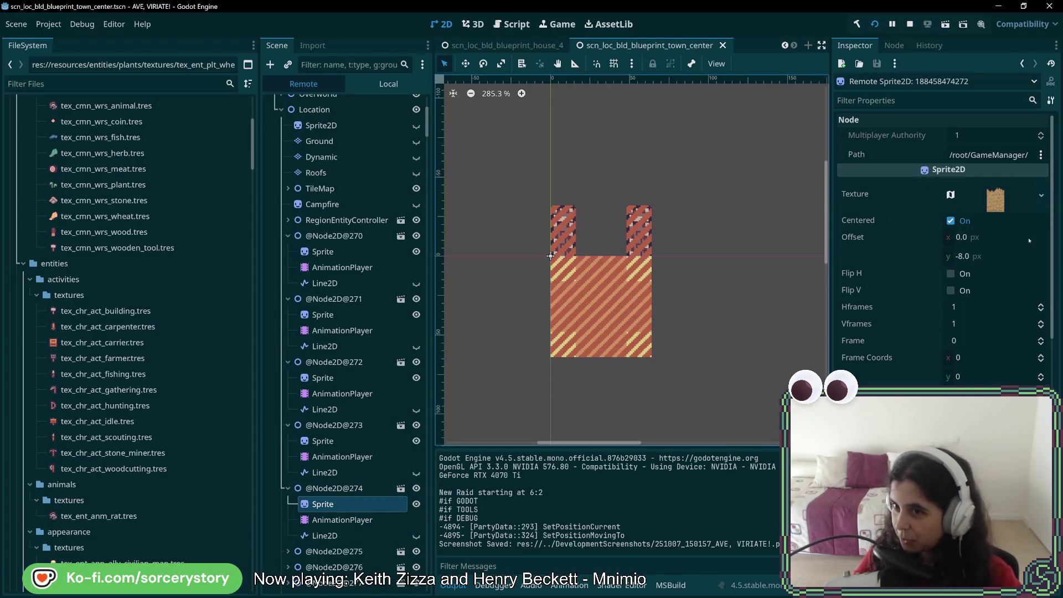
scroll(343, 517, down, 2)
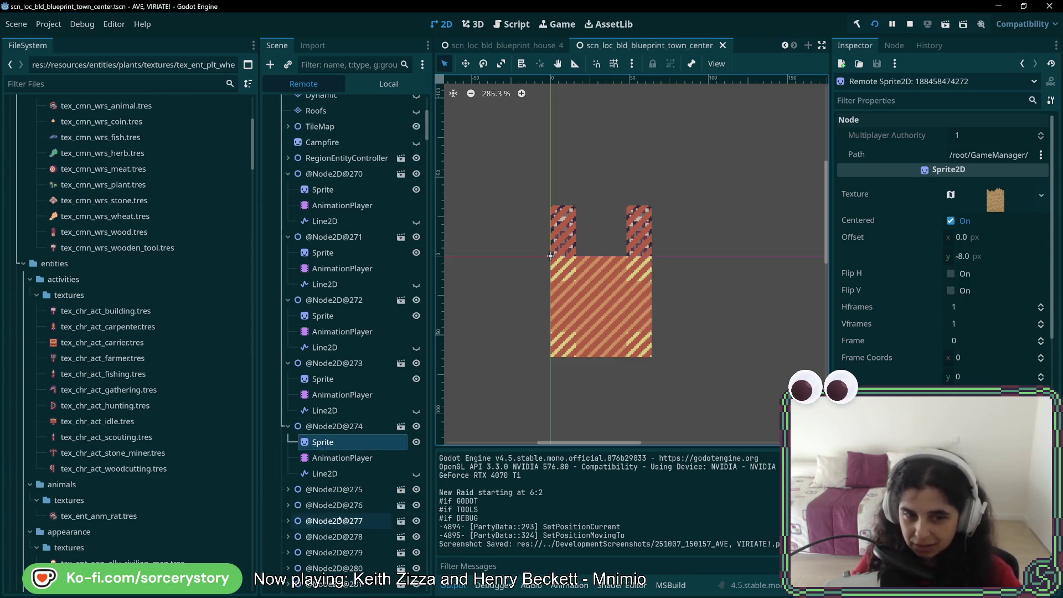
click(334, 488)
click(343, 505)
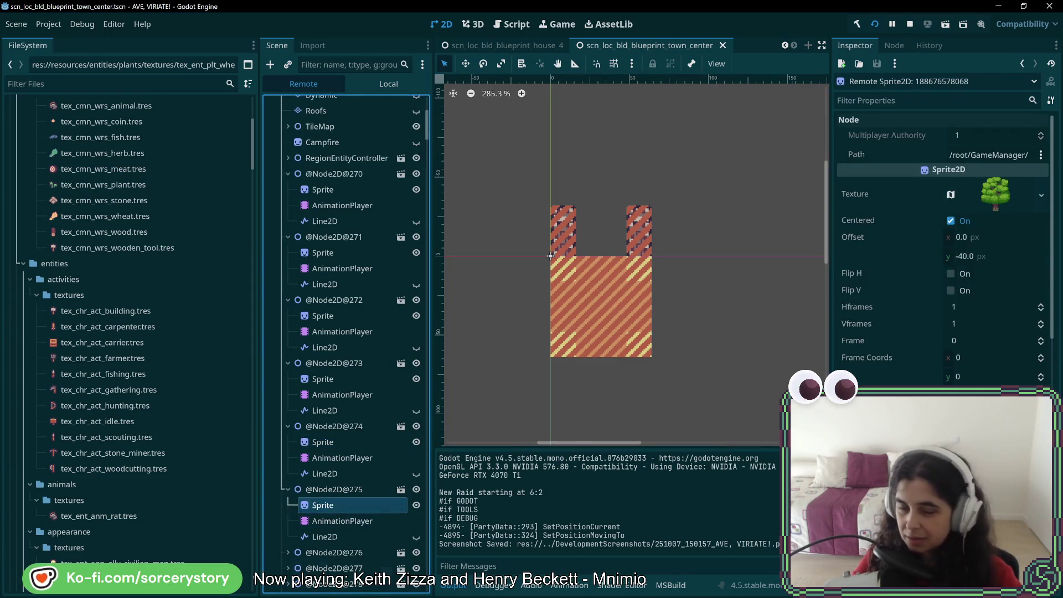
click(333, 551)
click(336, 568)
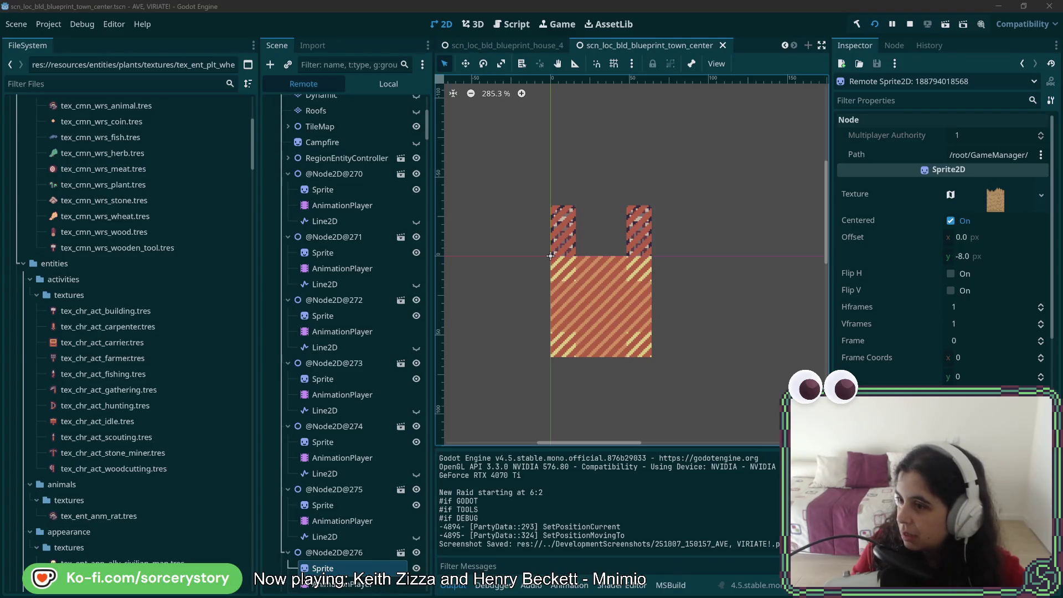
Switch from Godot to the DeUnityParaGodot_Final.pdf deck in Firefox.
key(alt+Tab)
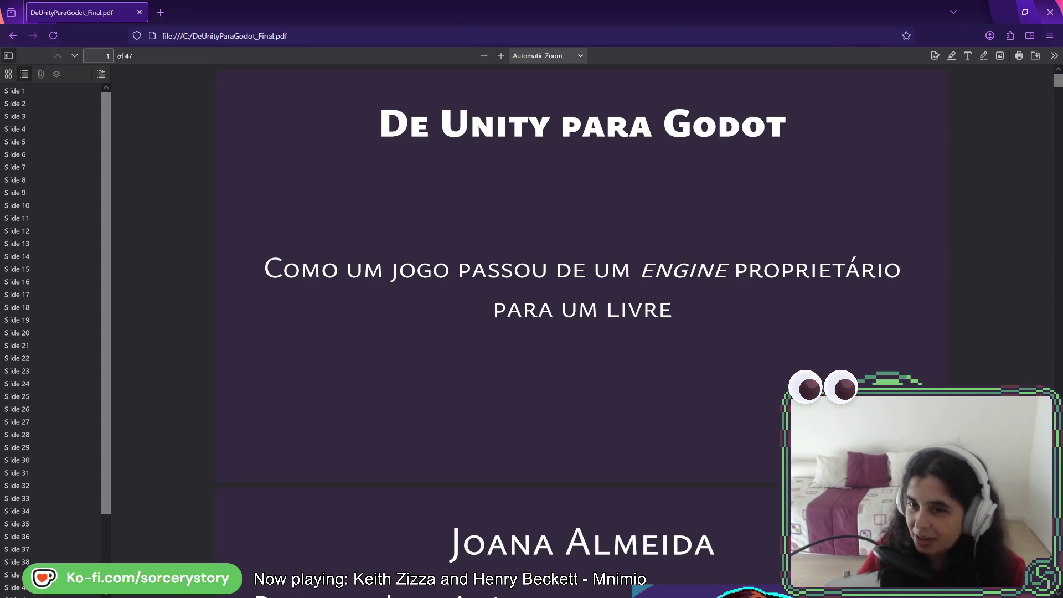
Start Presentation Mode from the PDF viewer's Tools menu.
click(1054, 56)
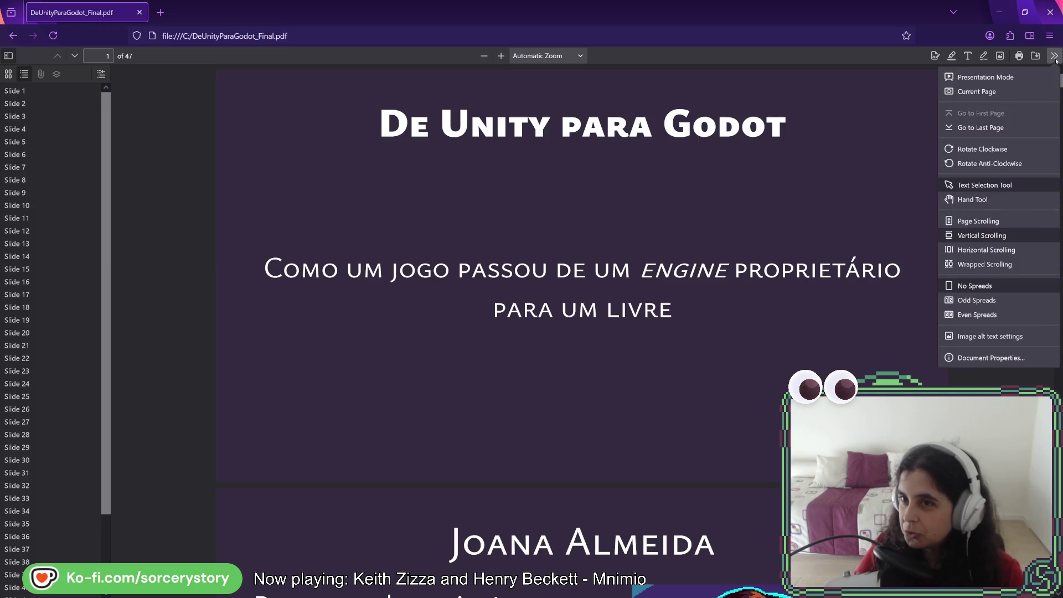
click(1007, 77)
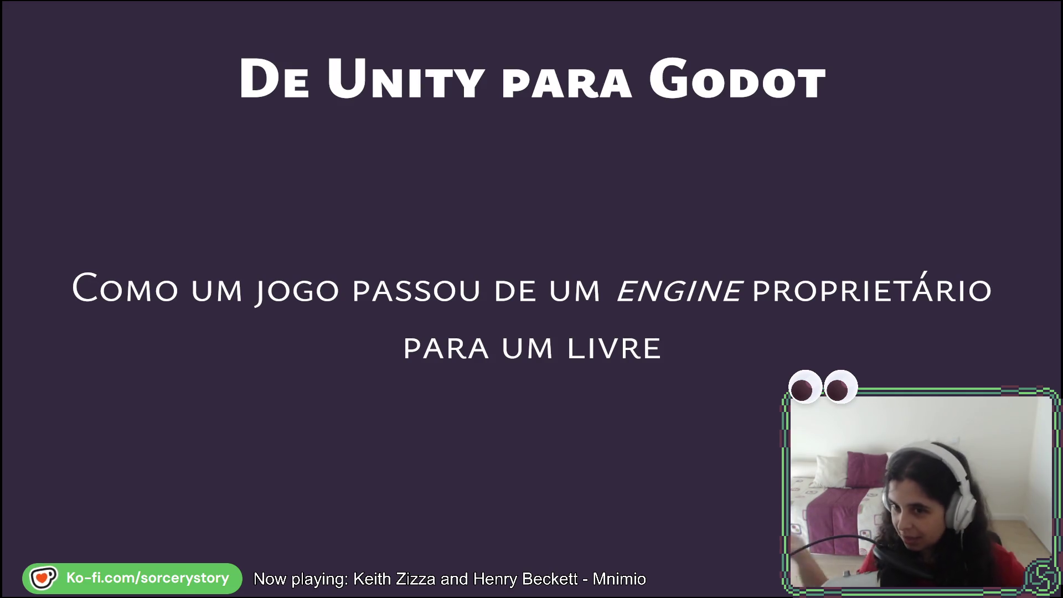
Advance past the bio and streaming channel slides to the first AVE VIRIATE slide.
key(Right)
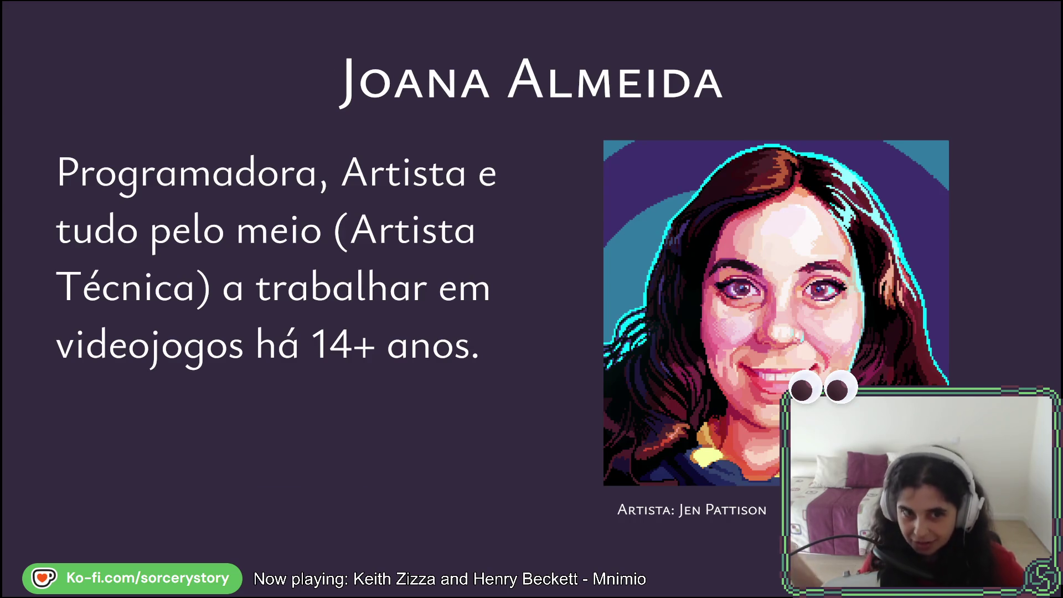
key(Right)
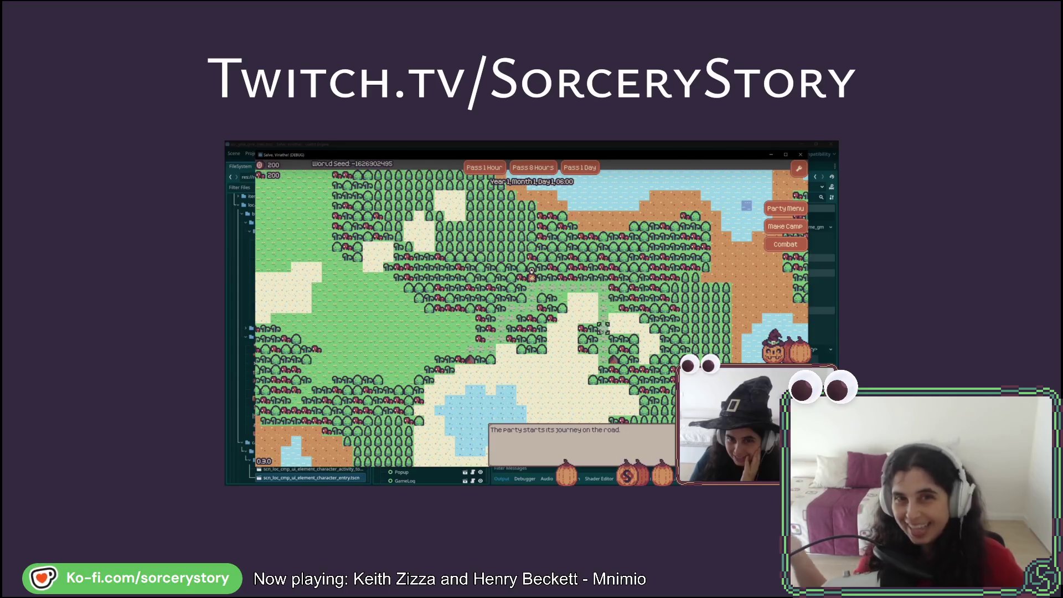
key(Right)
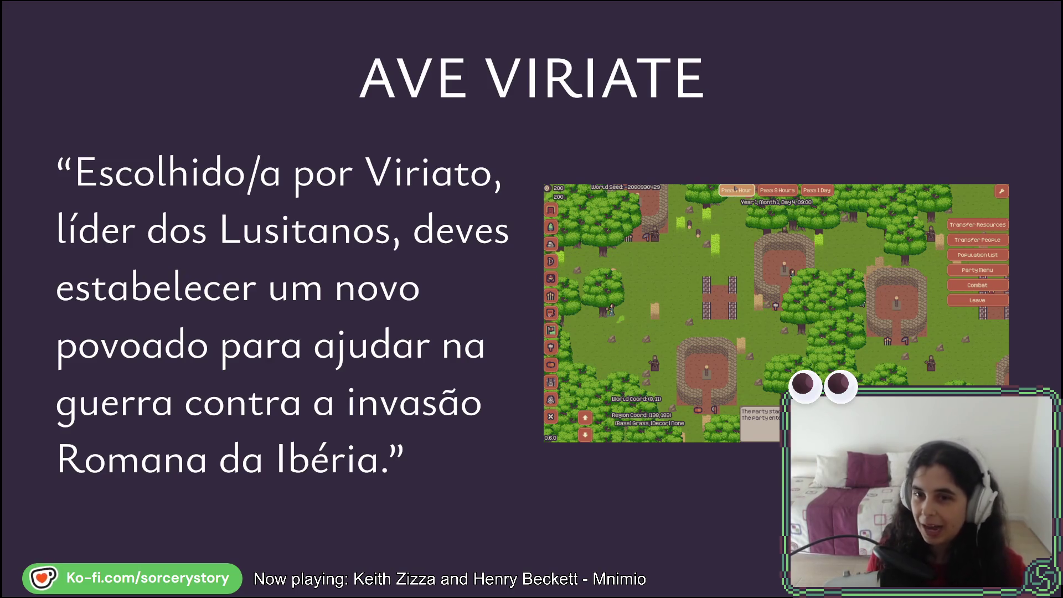
Step through the Colony Sims and Unity-origins slides, flipping back once, to Projecto: Engine em C++.
key(Right)
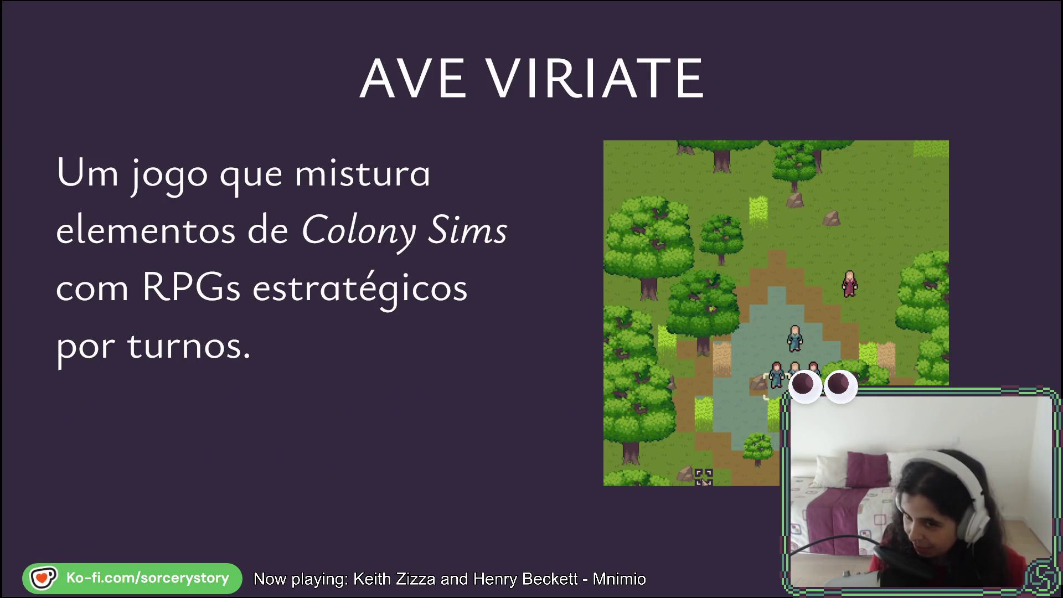
key(Right)
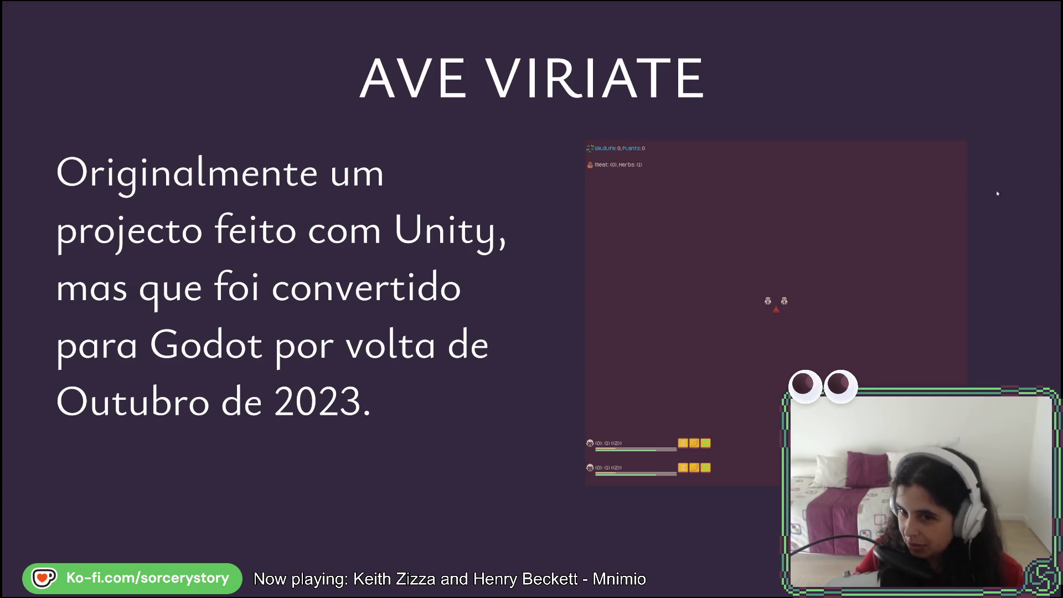
key(Right)
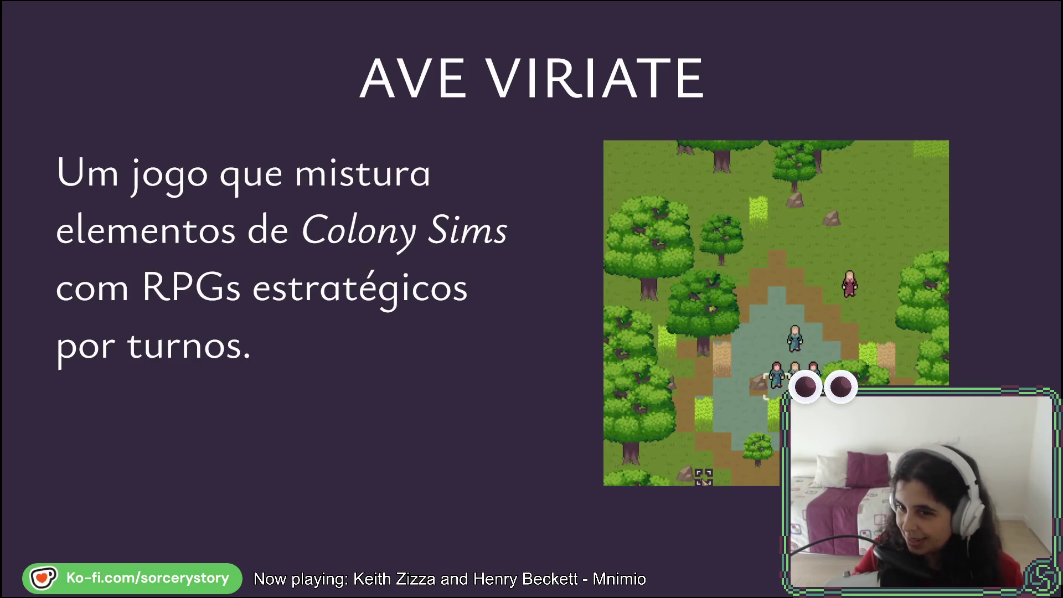
key(Right)
key(Left)
key(Right)
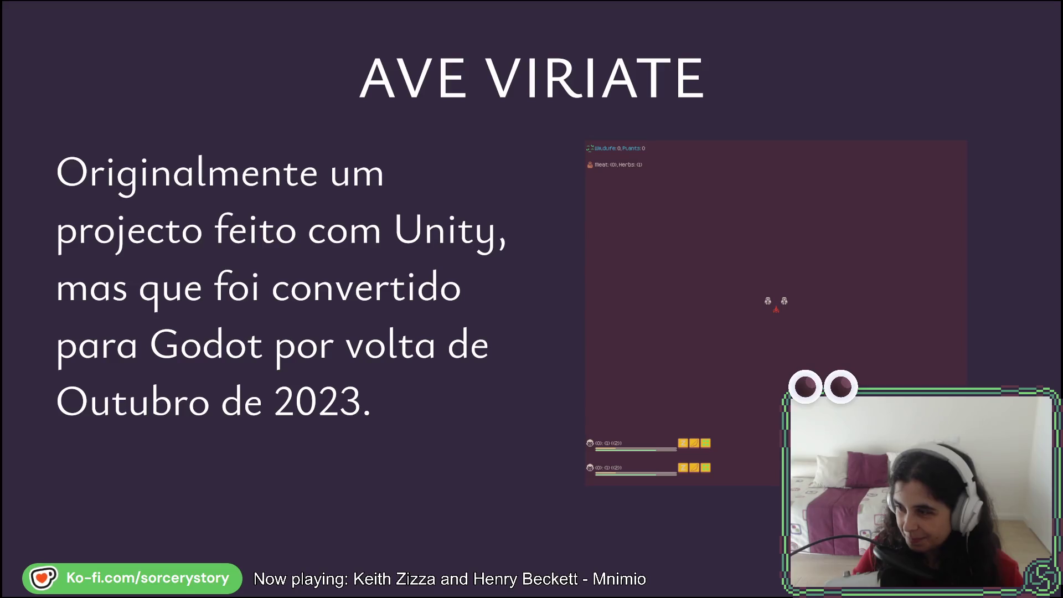
key(Right)
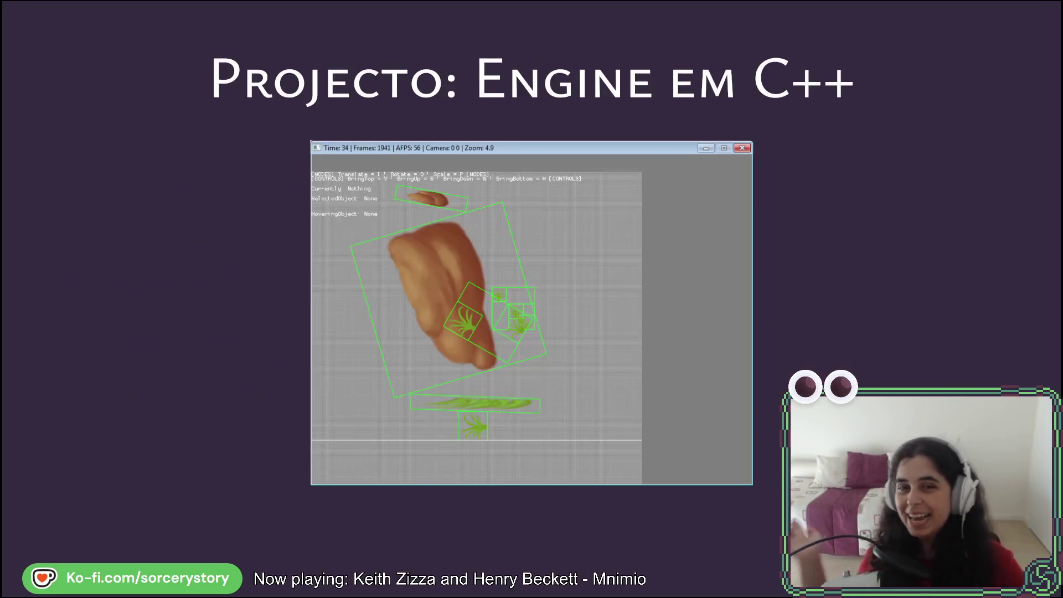
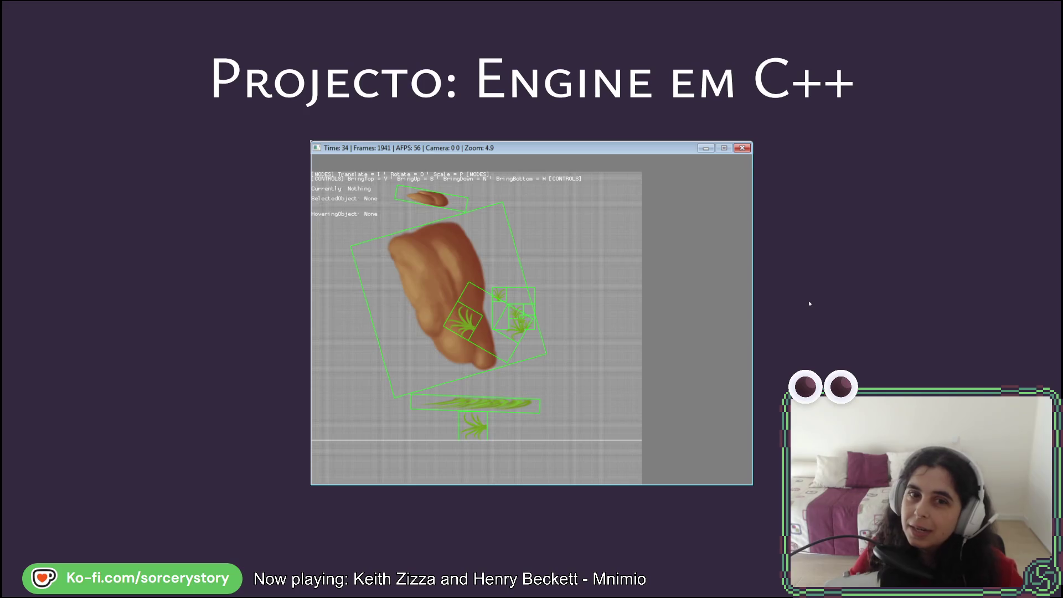
Step past the Gamejams, Super Nanny Sleepytime and Bitmap Font Renderer slides to 'Projecto: Gran Adventure'.
key(Right)
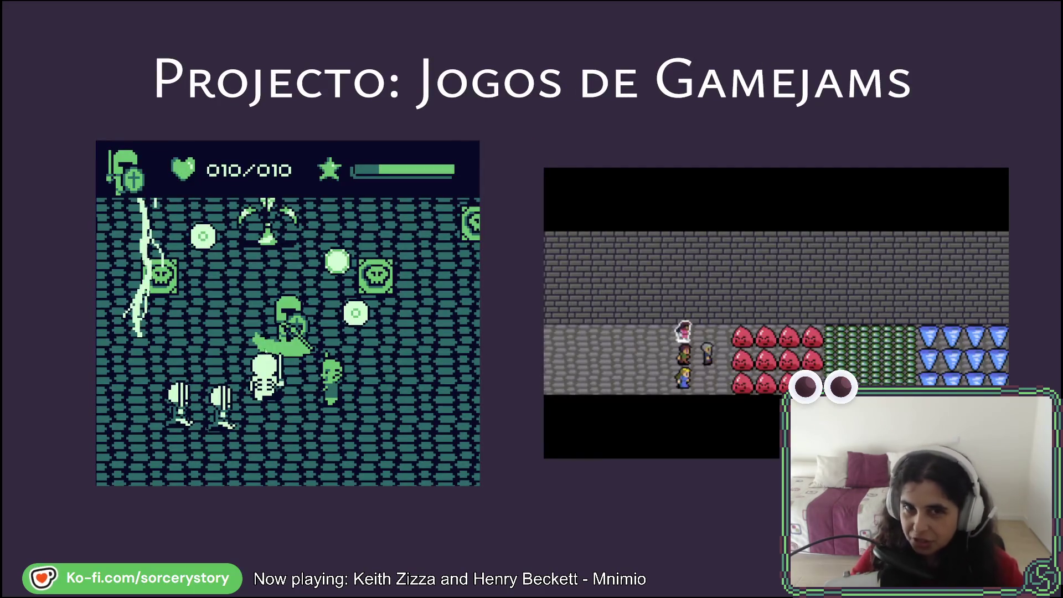
key(Right)
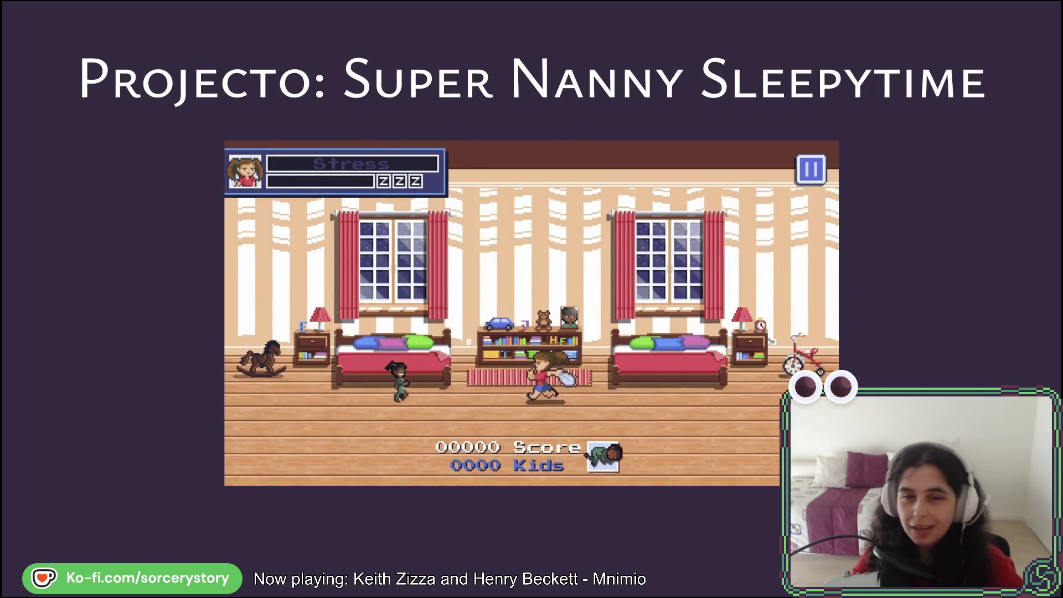
key(Right)
key(Right)
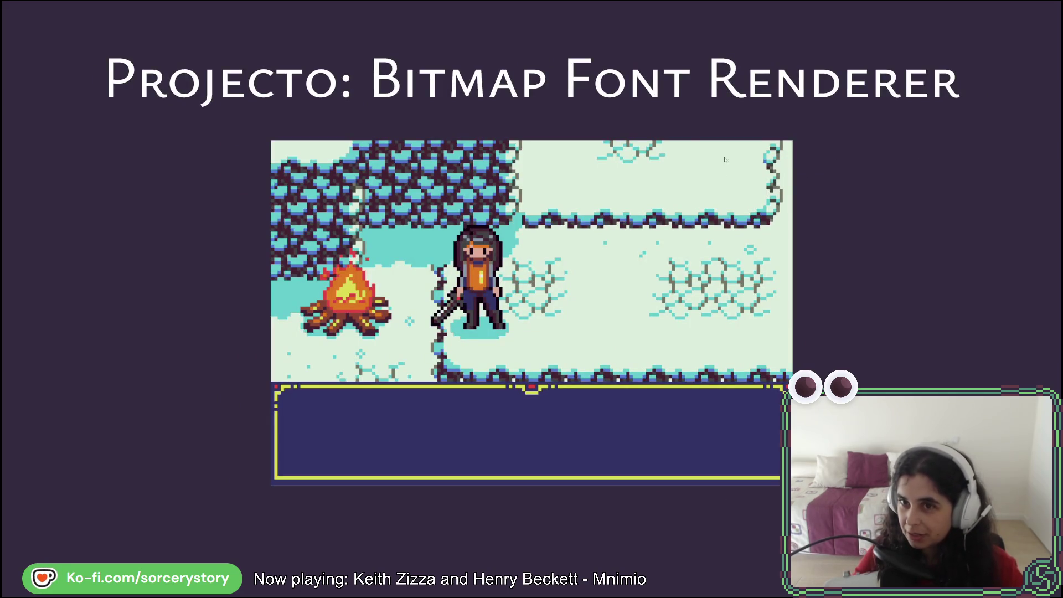
key(Right)
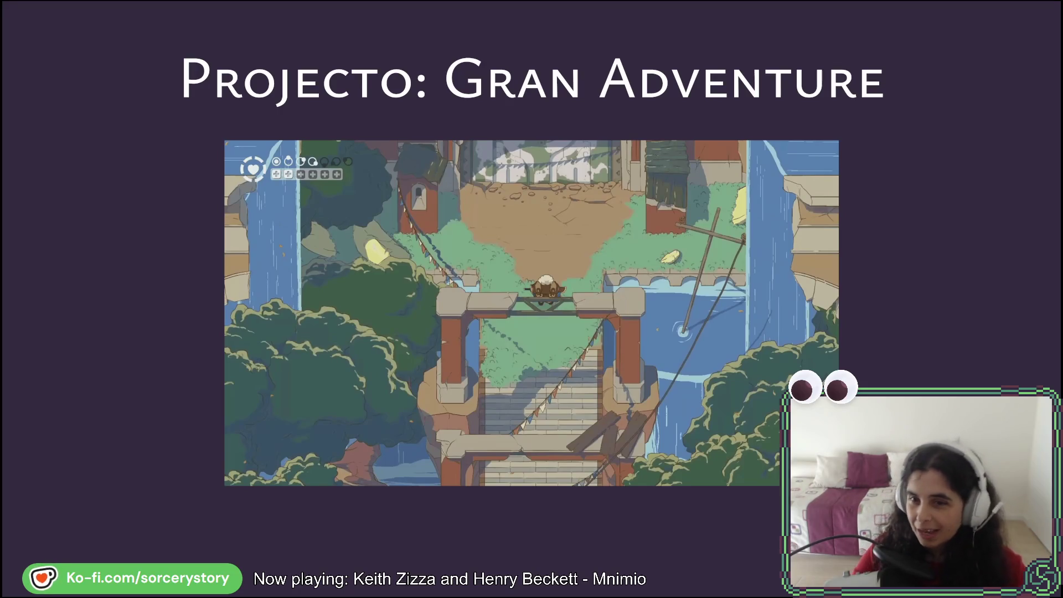
Move through 'Ferramentas para GA' and 'Filosofia de Trabalho' to the Unity × ironSource 'Porquê deixar o Unity?' slide.
key(Right)
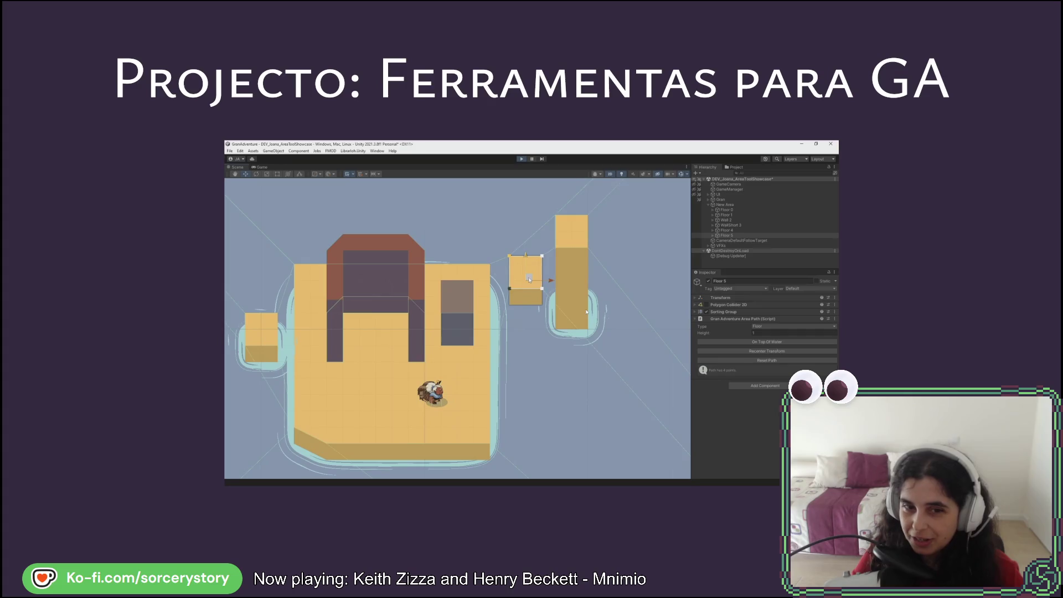
key(Left)
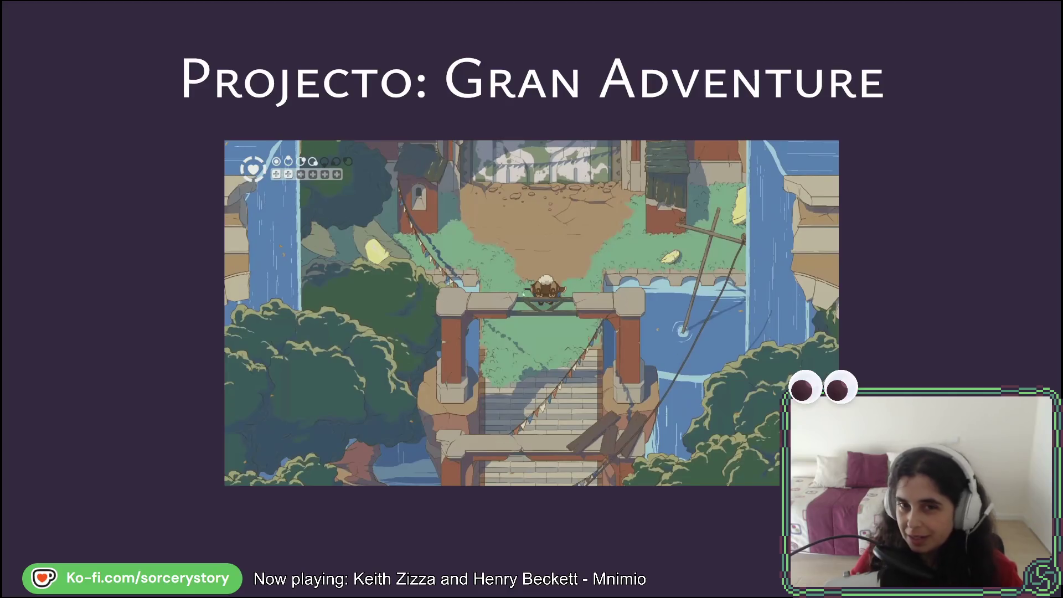
key(Right)
key(Left)
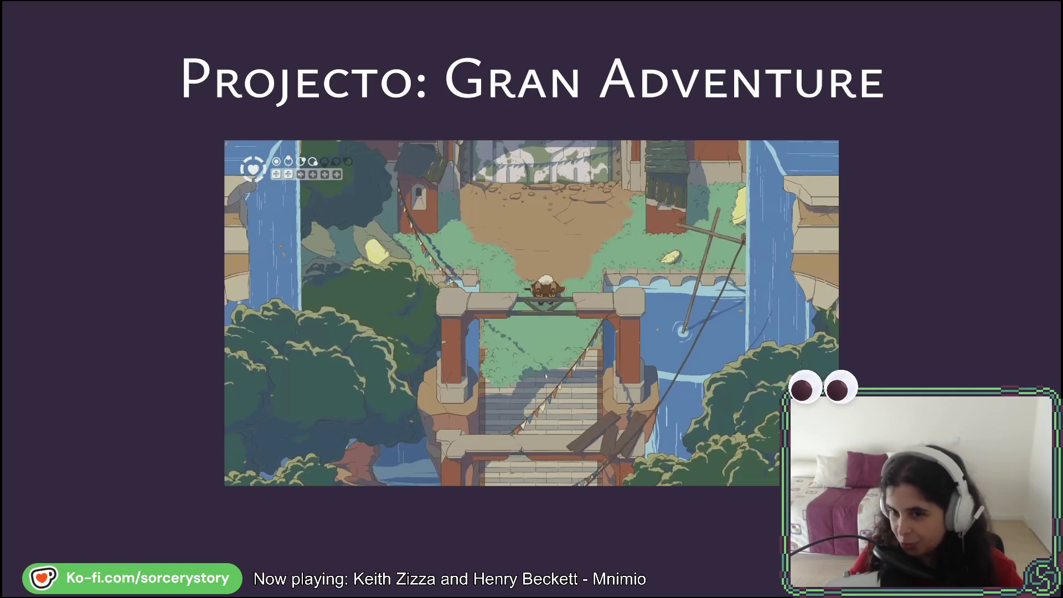
key(Right)
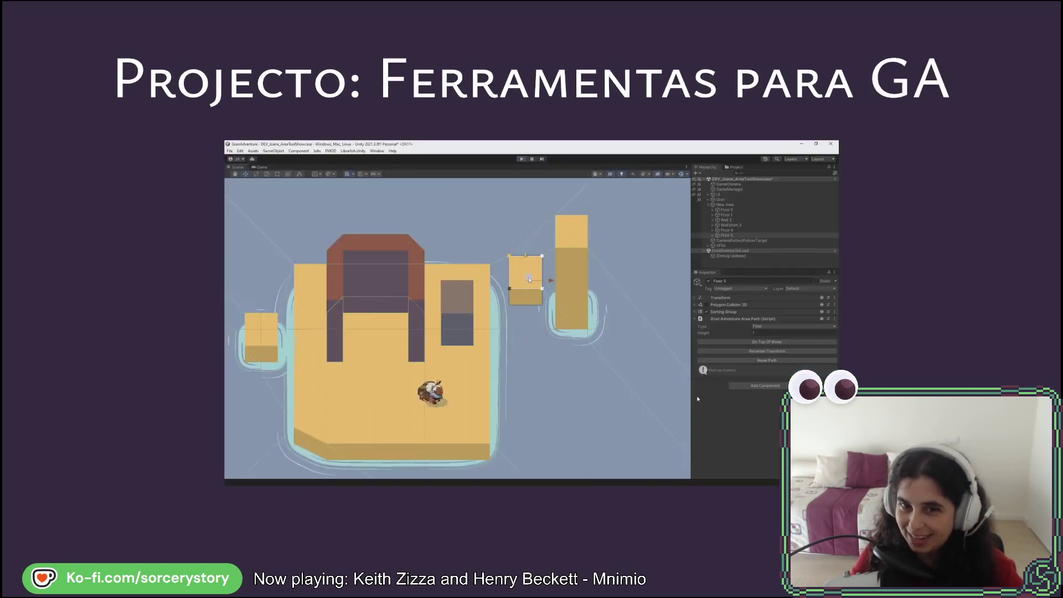
key(Right)
key(Right)
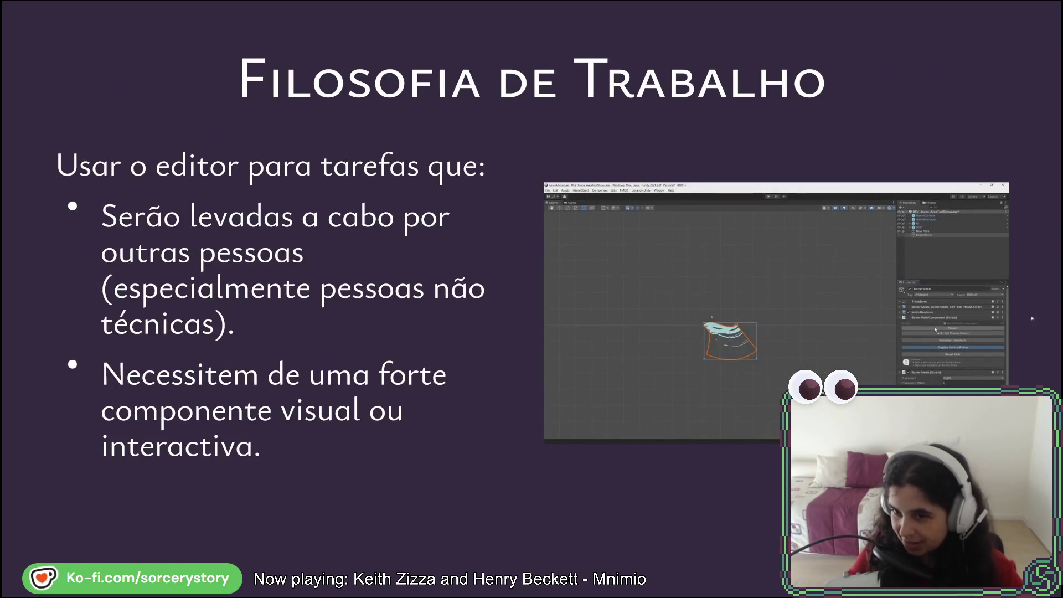
key(Left)
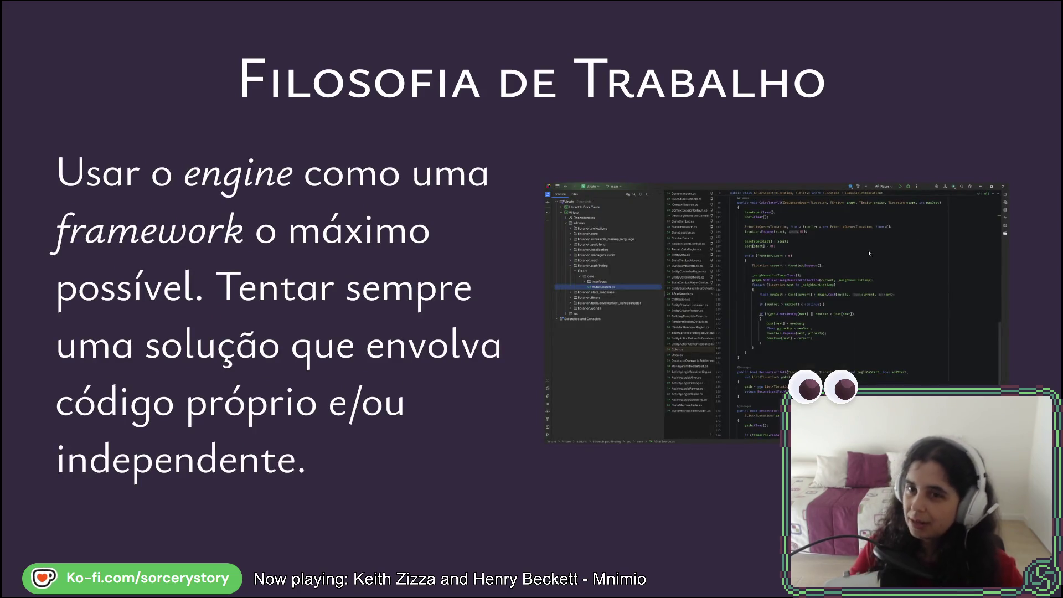
key(Right)
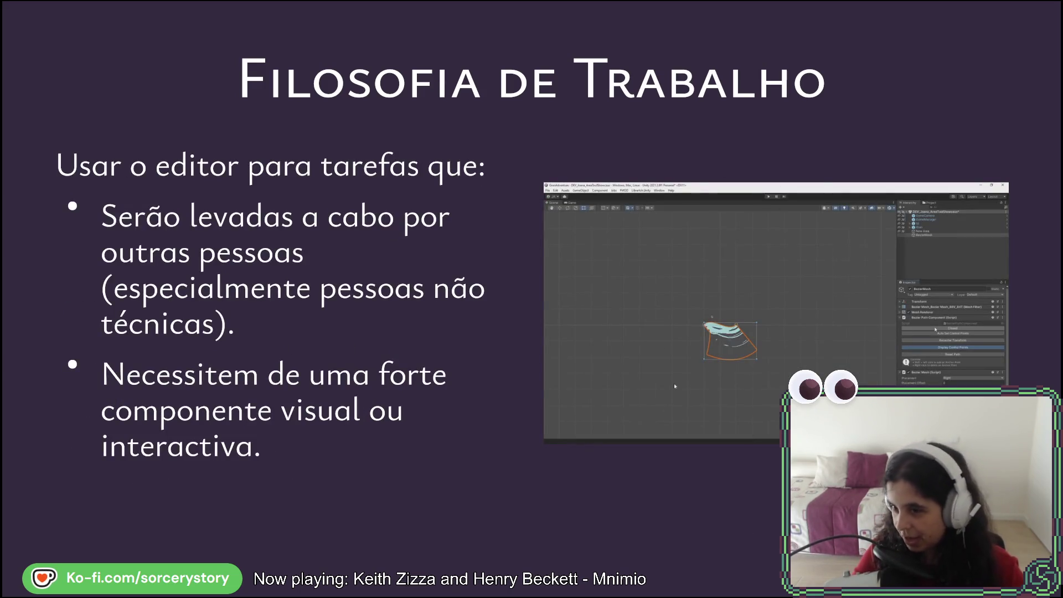
key(Right)
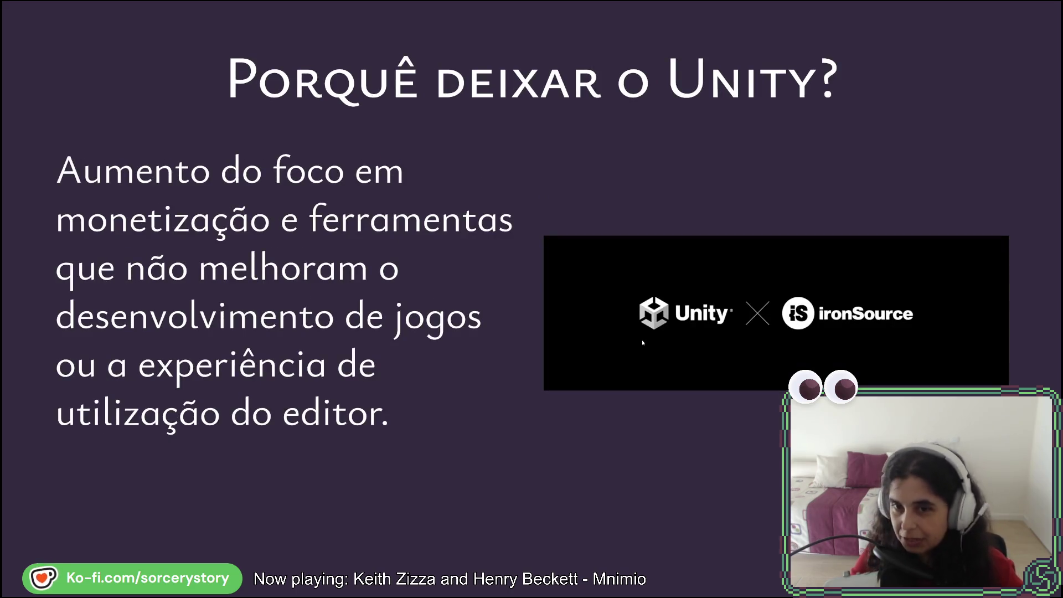
Advance past the September 2023 fee crisis and Wizards of the Coast comic to the two-panel Unity comic.
key(Right)
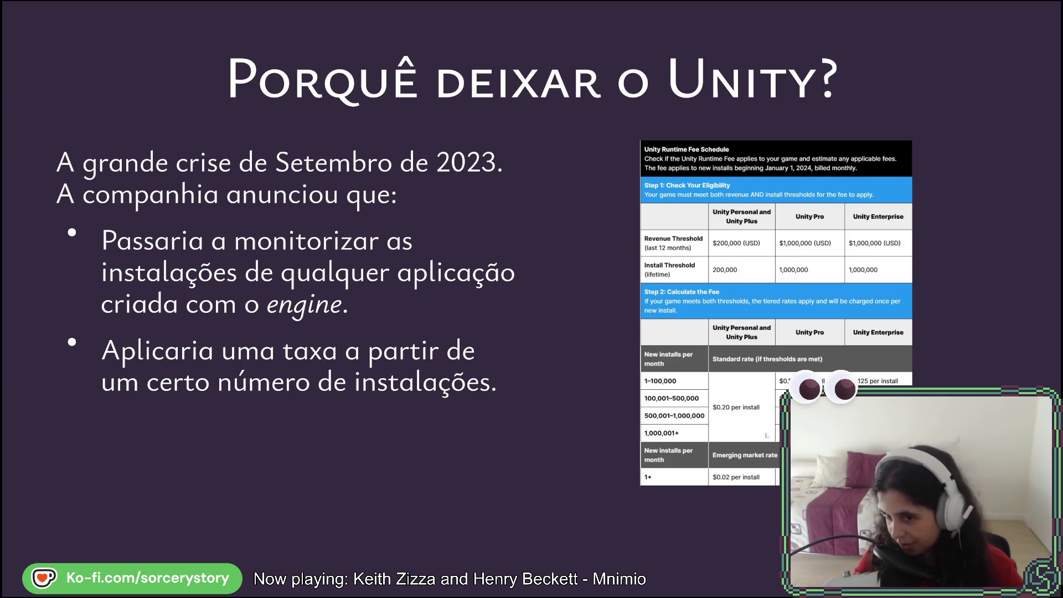
key(Right)
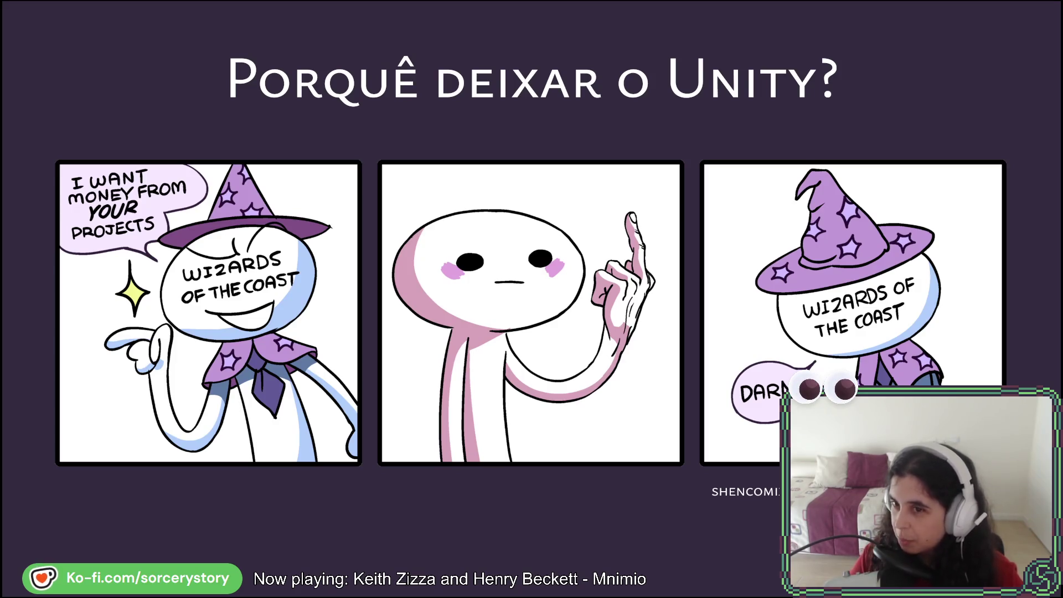
key(Right)
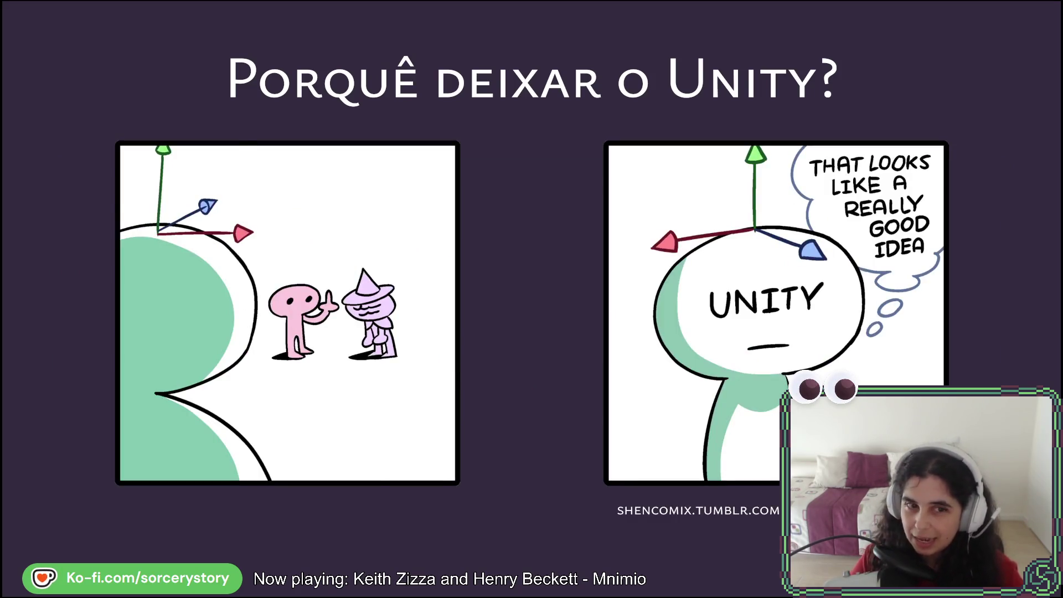
key(Left)
key(Right)
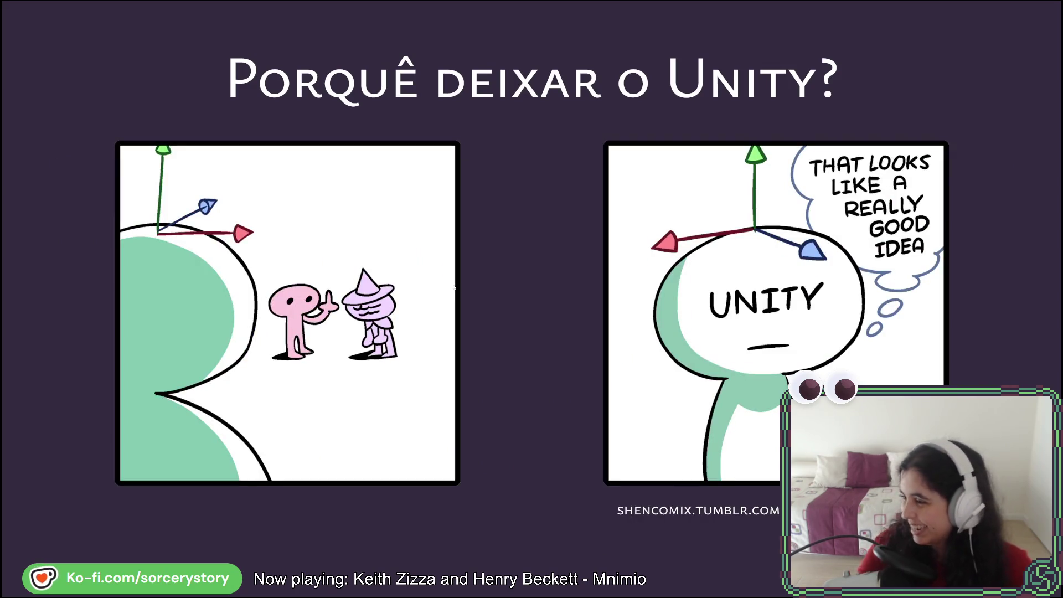
Go through the Unity-like, open-source and community adoption wishlist slides to 'Continuar a programar em C#'.
key(Right)
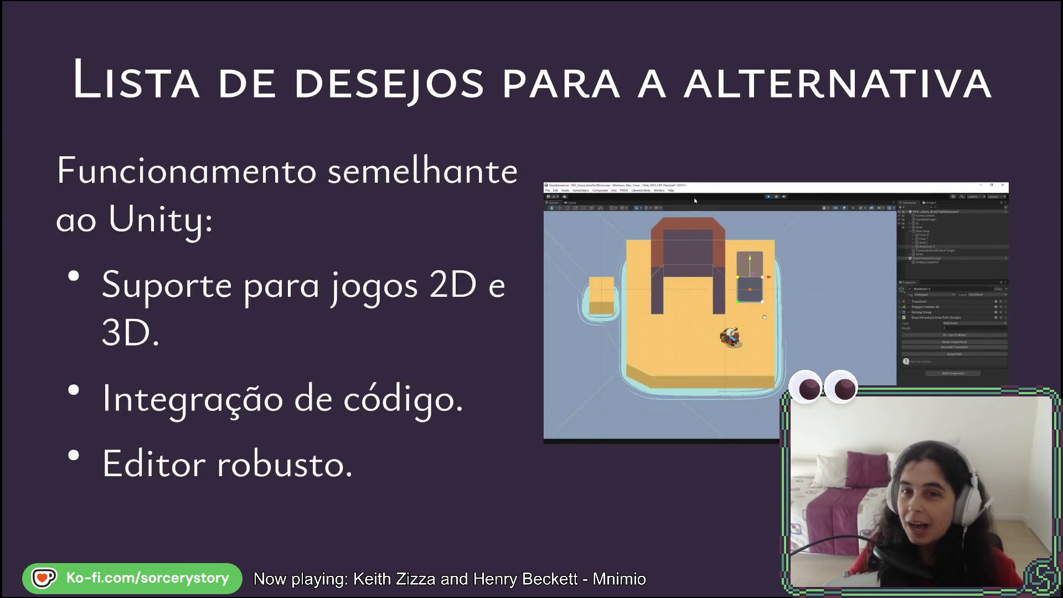
key(Right)
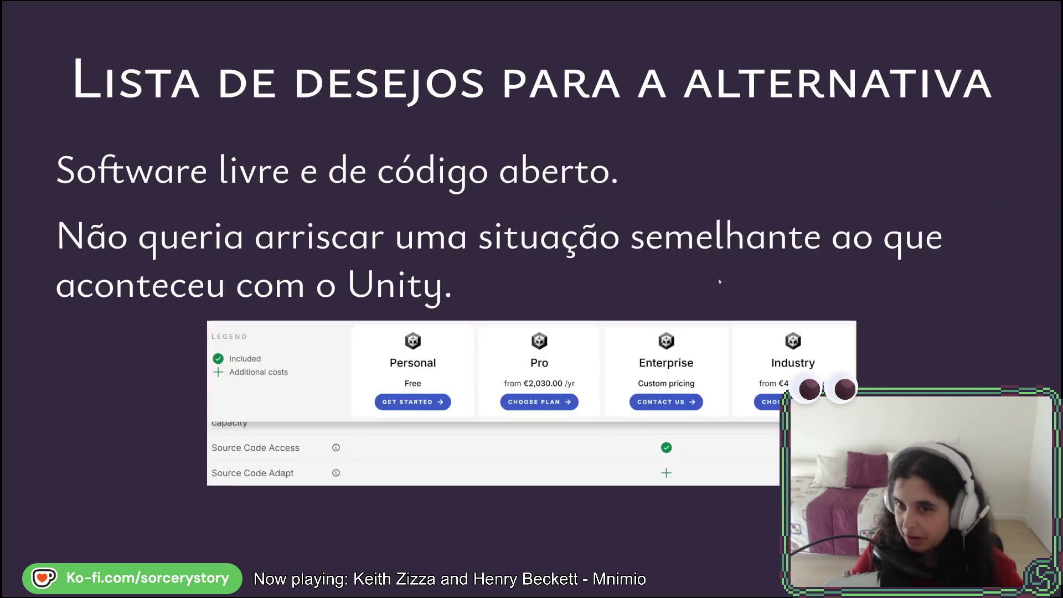
key(Left)
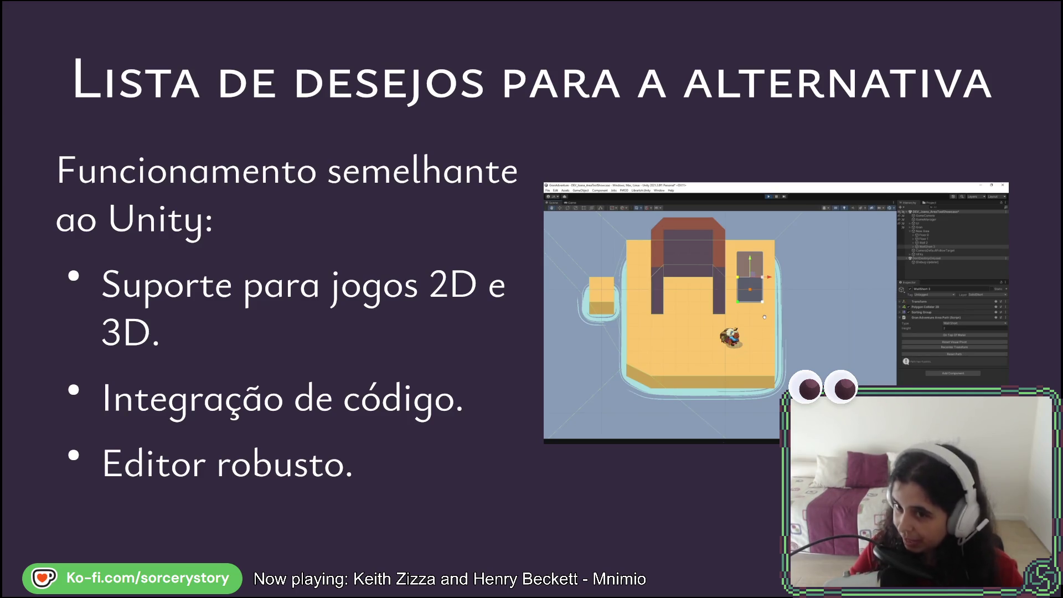
key(Right)
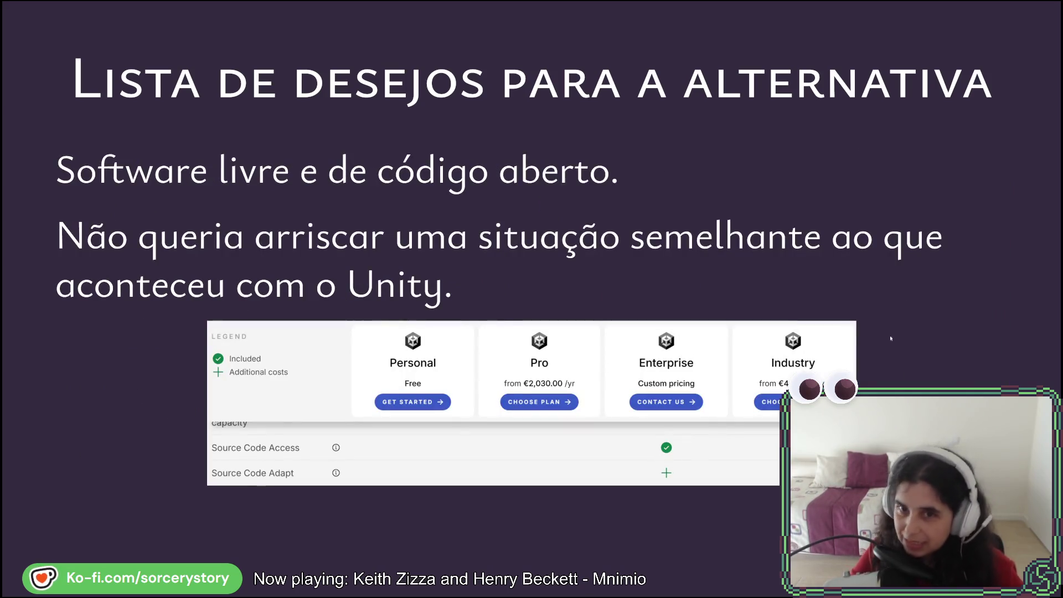
key(Right)
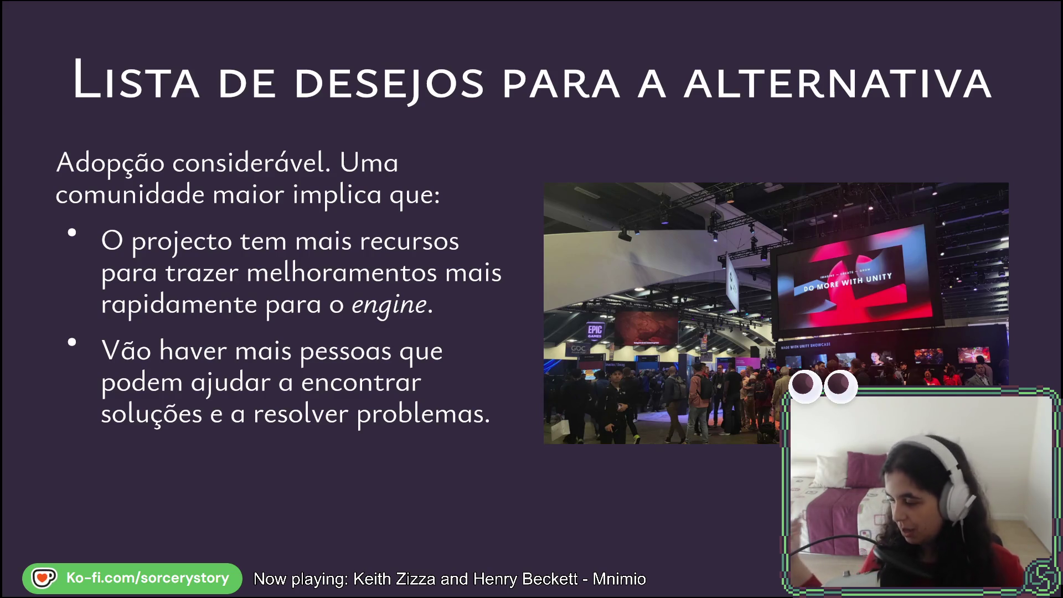
key(Right)
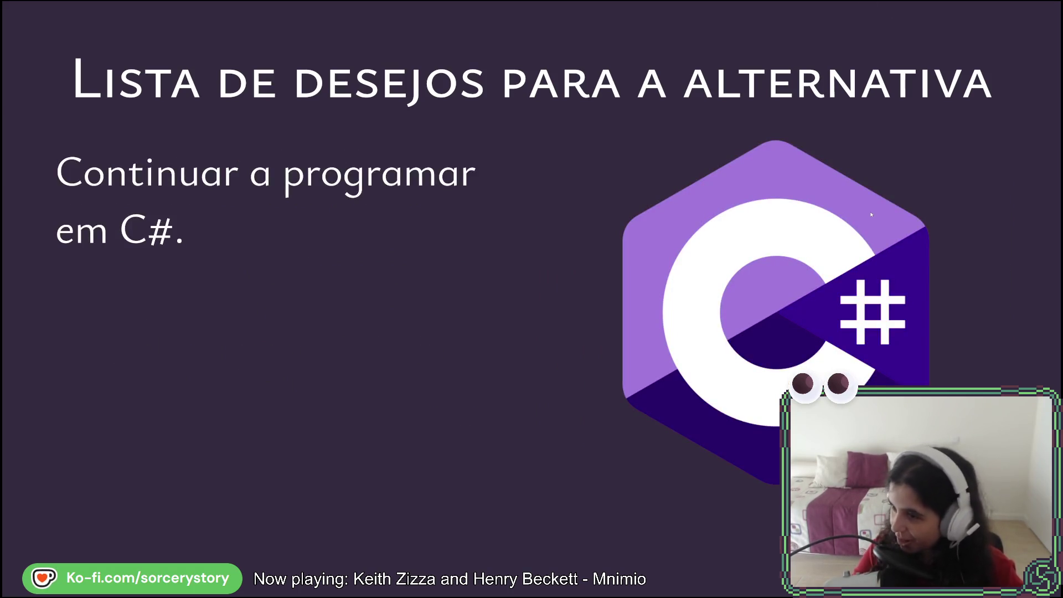
Step through the packages and existing-code 'Porquê C#?' slides to the C# experience slide.
key(Right)
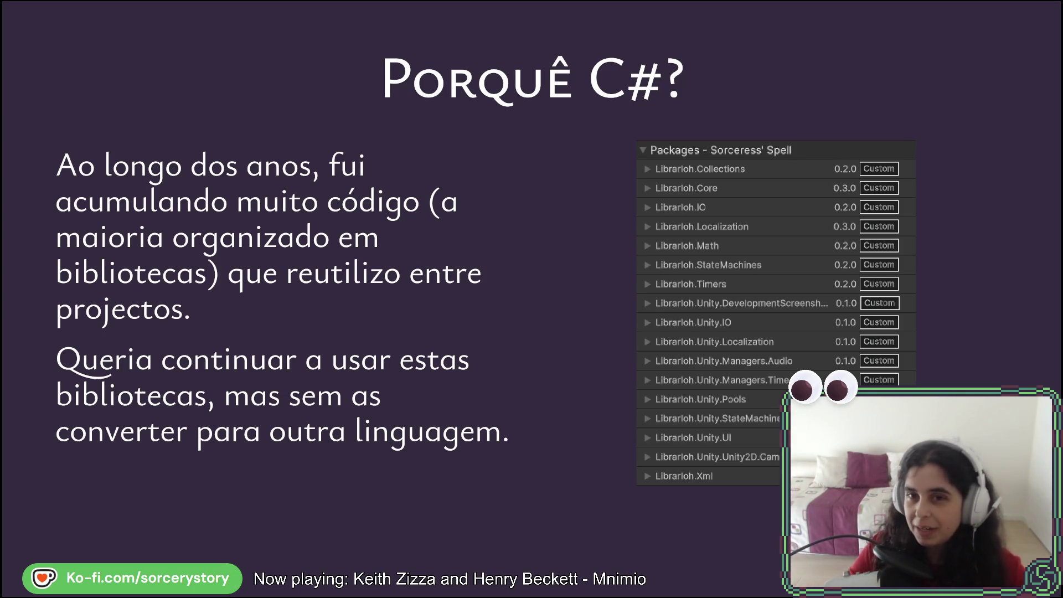
key(Right)
key(Left)
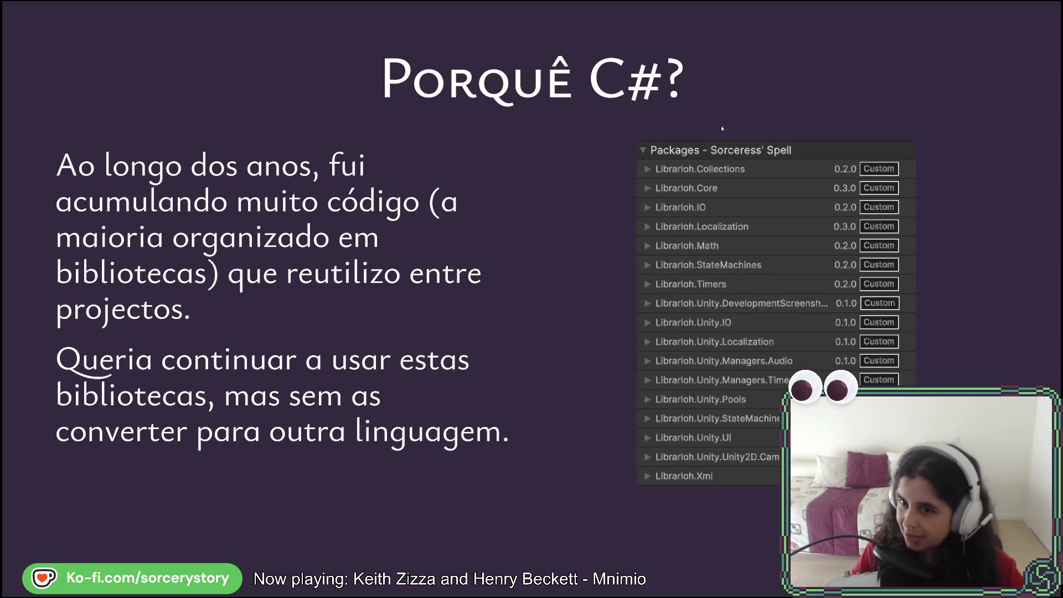
key(Right)
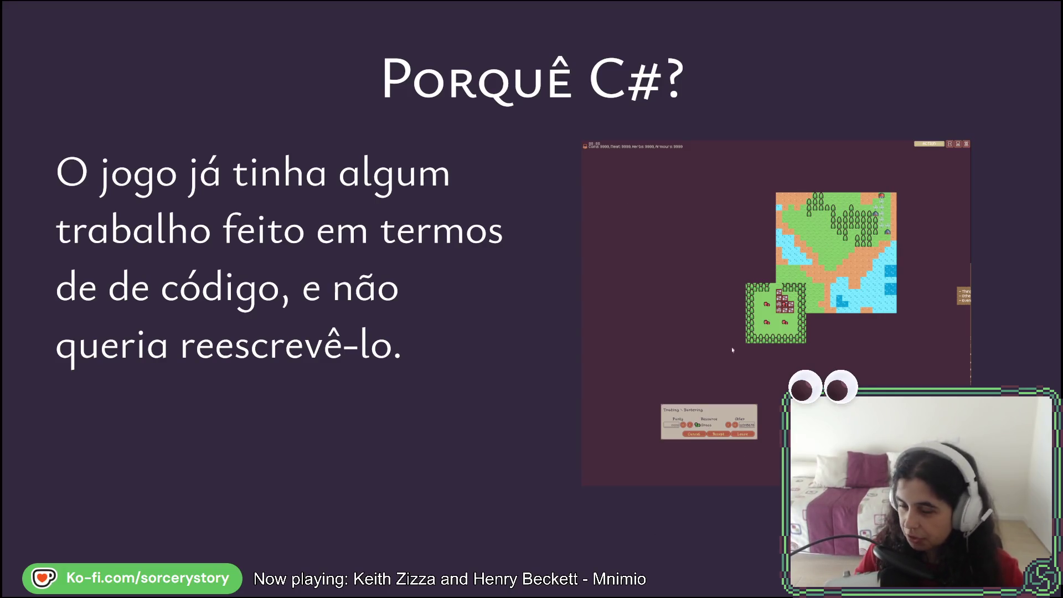
key(Right)
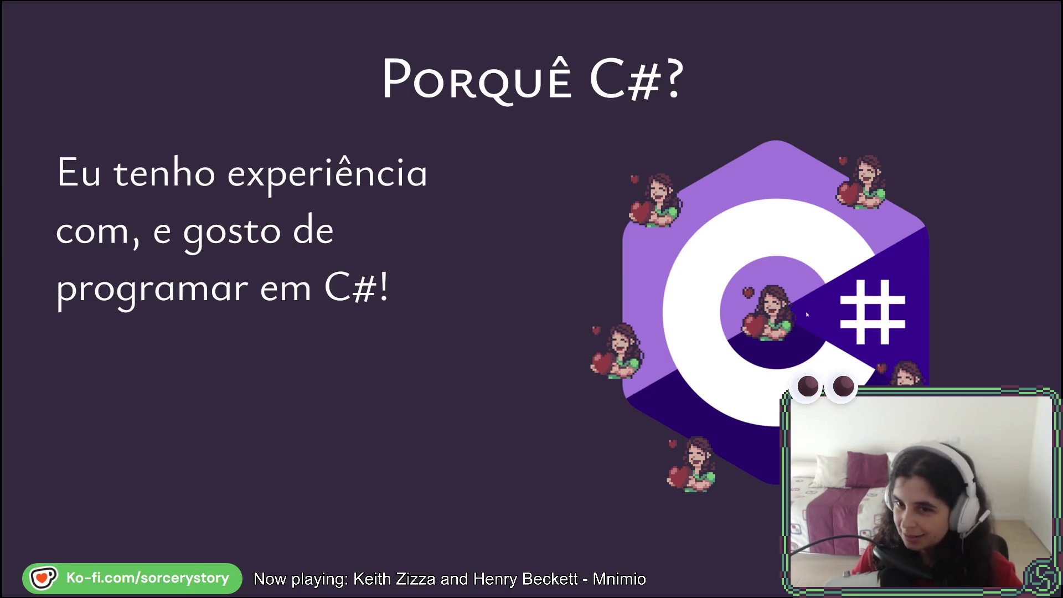
Show 'A solução: Godot', then the MonoGame and FNA 'Outras soluções possíveis' slide.
key(Right)
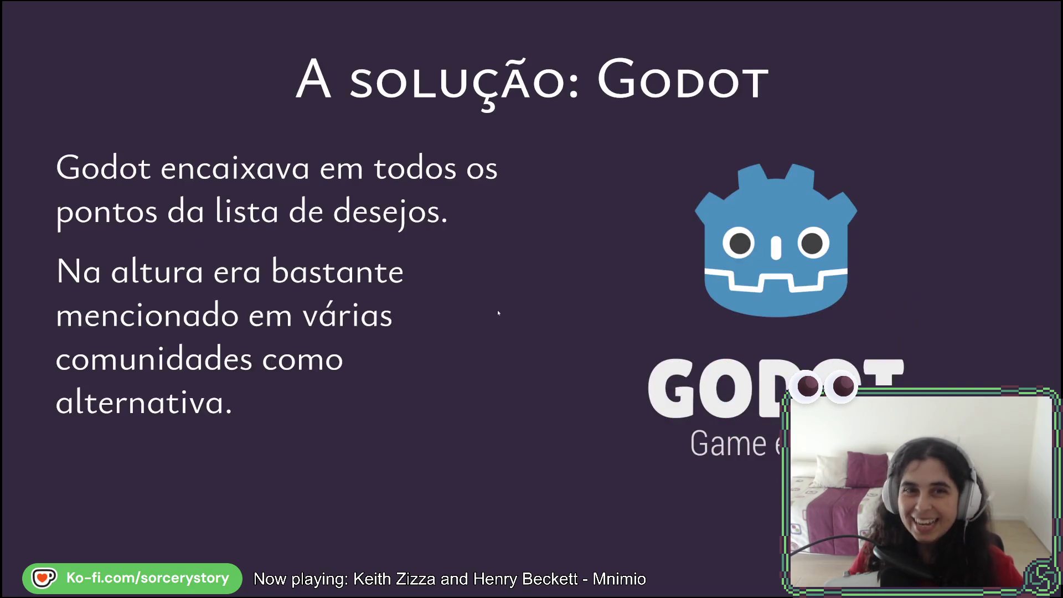
key(Right)
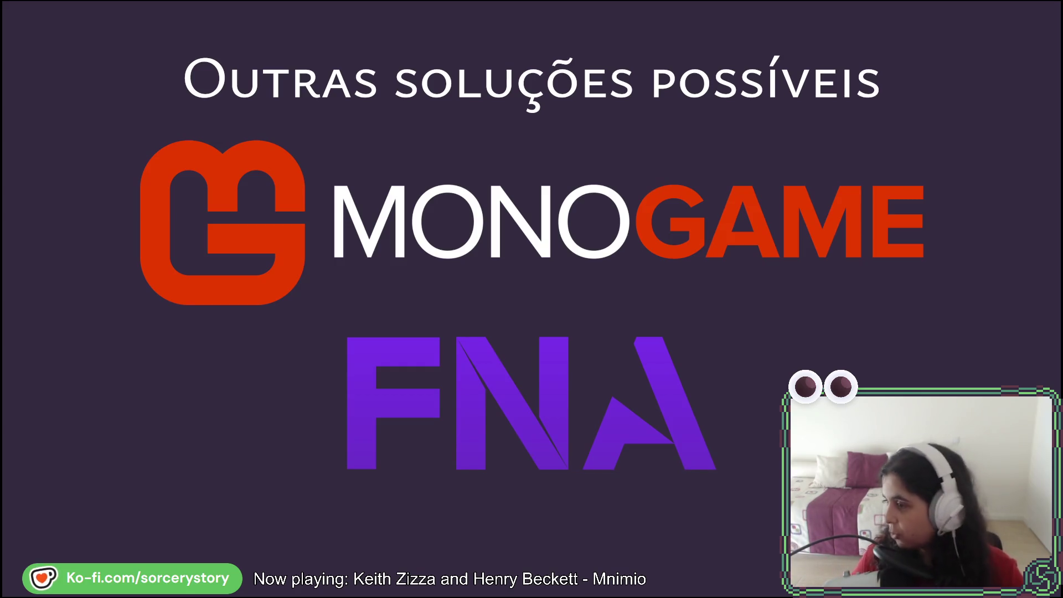
Show 'O processo de conversão', then the pixel-art 'Godot: Positivos' slide.
key(Right)
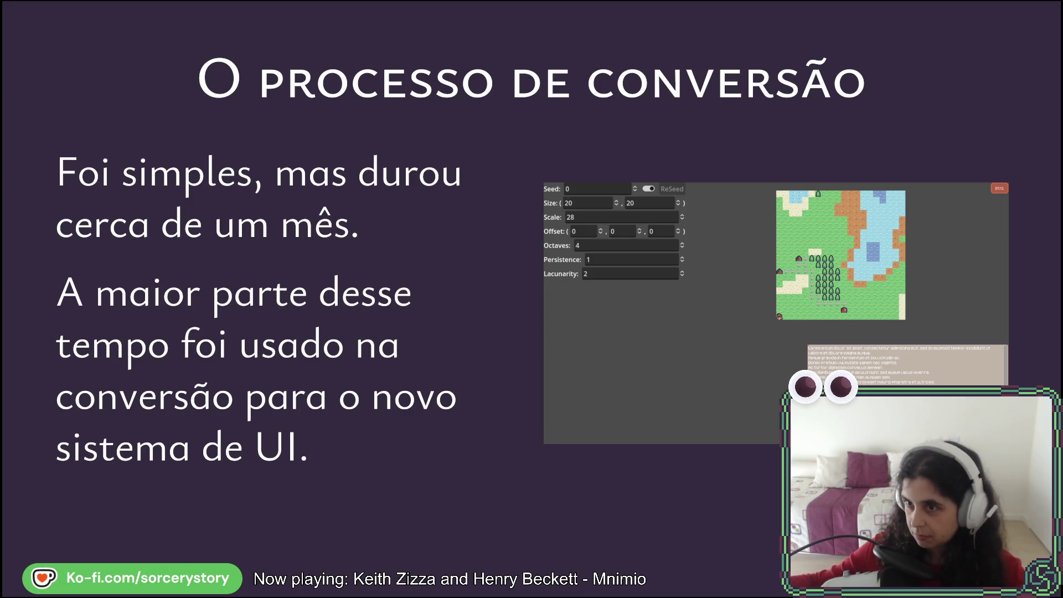
key(Right)
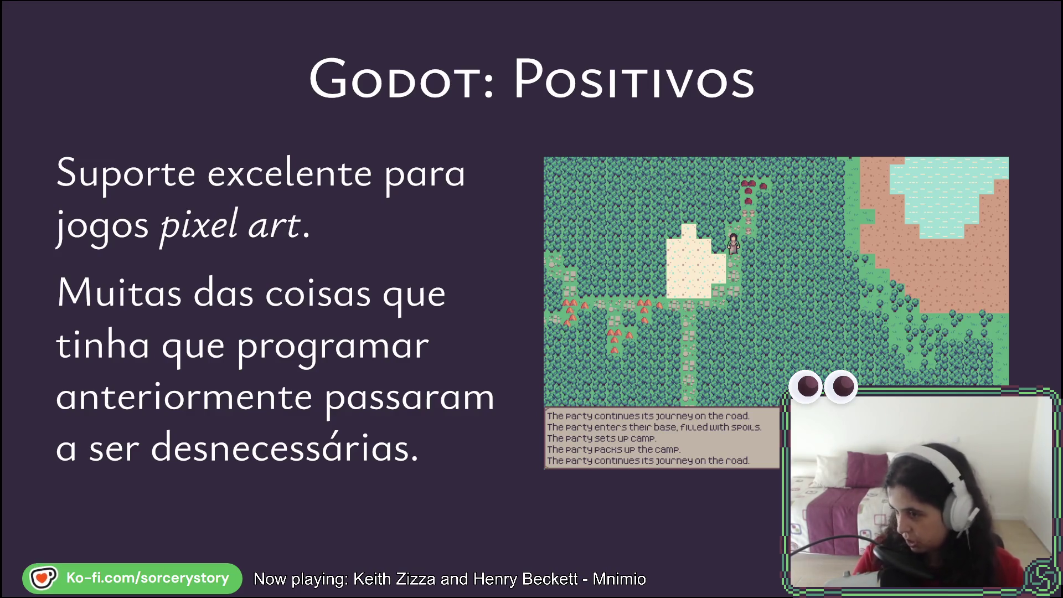
Go through the UI/text and signals Godot positives slides to the C# web builds 'Godot: Contrapartida' slide.
key(Right)
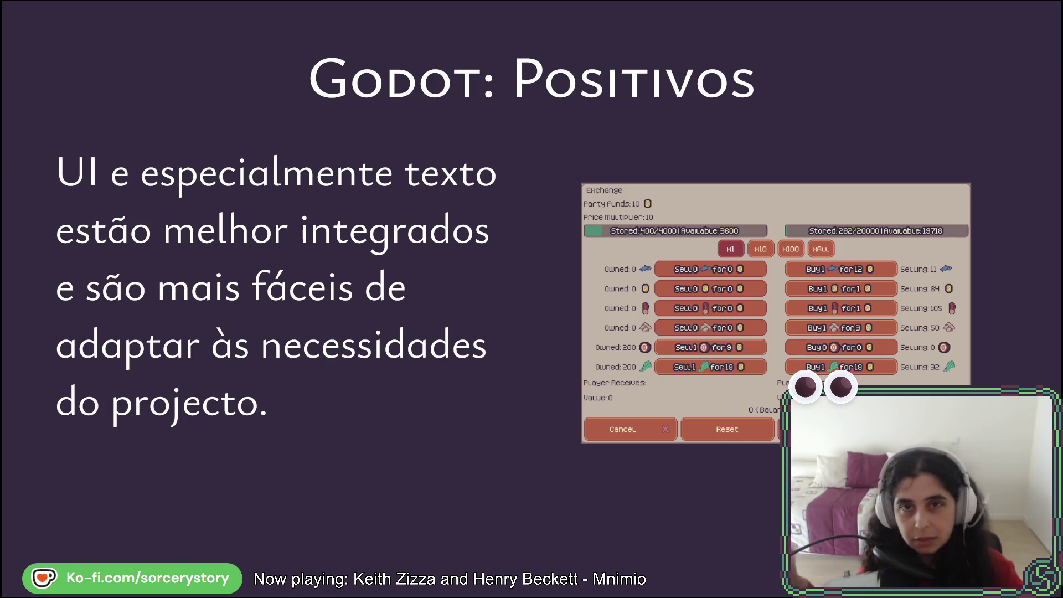
key(Right)
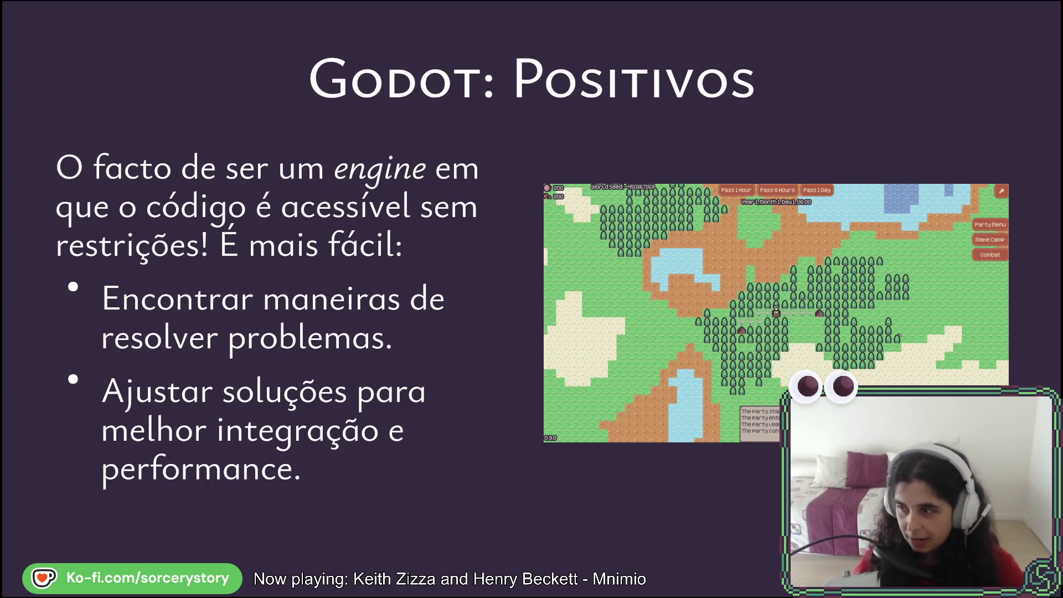
key(Right)
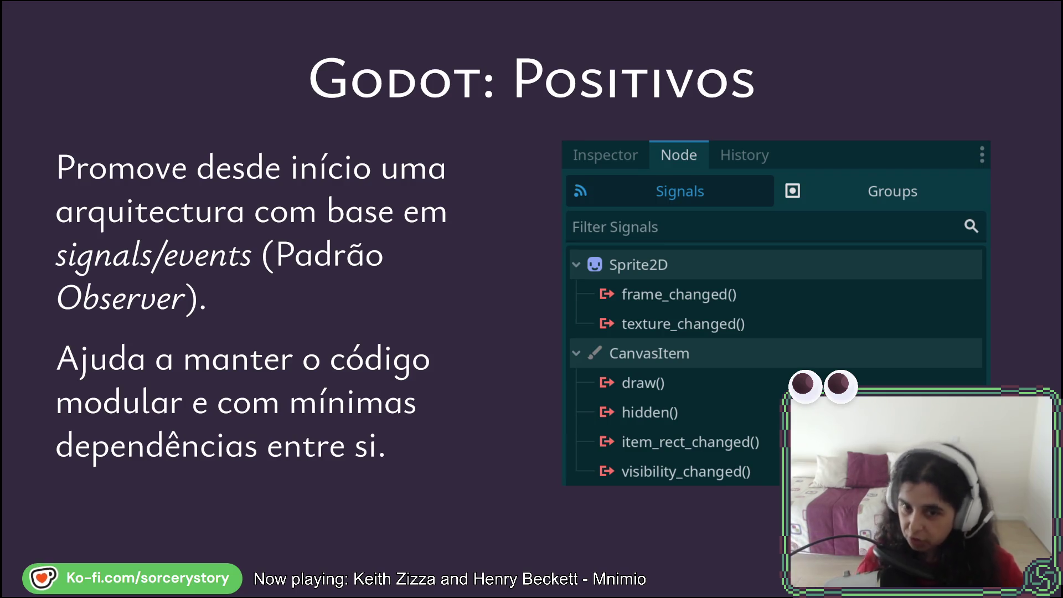
key(Right)
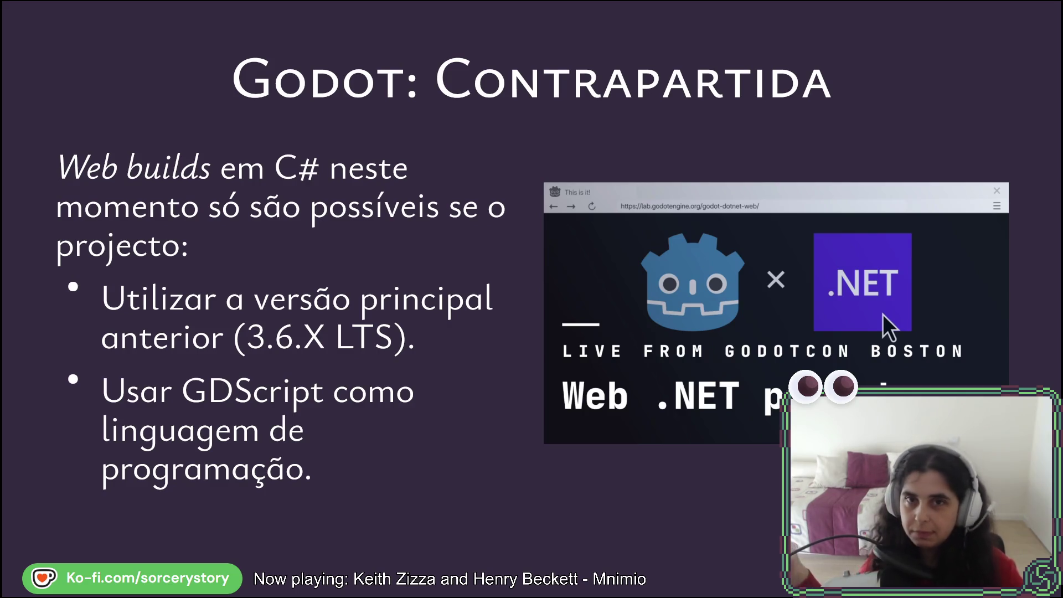
Show 'Recomendação: Investigar primeiro' and its Godot 2D/3D and Clear Code tutorial list.
key(Right)
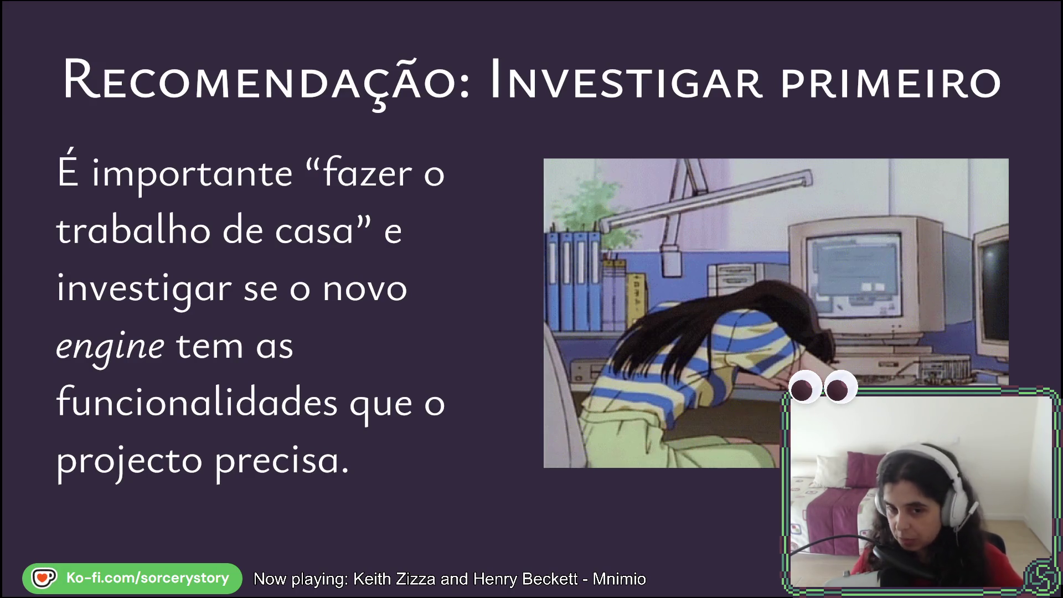
key(Right)
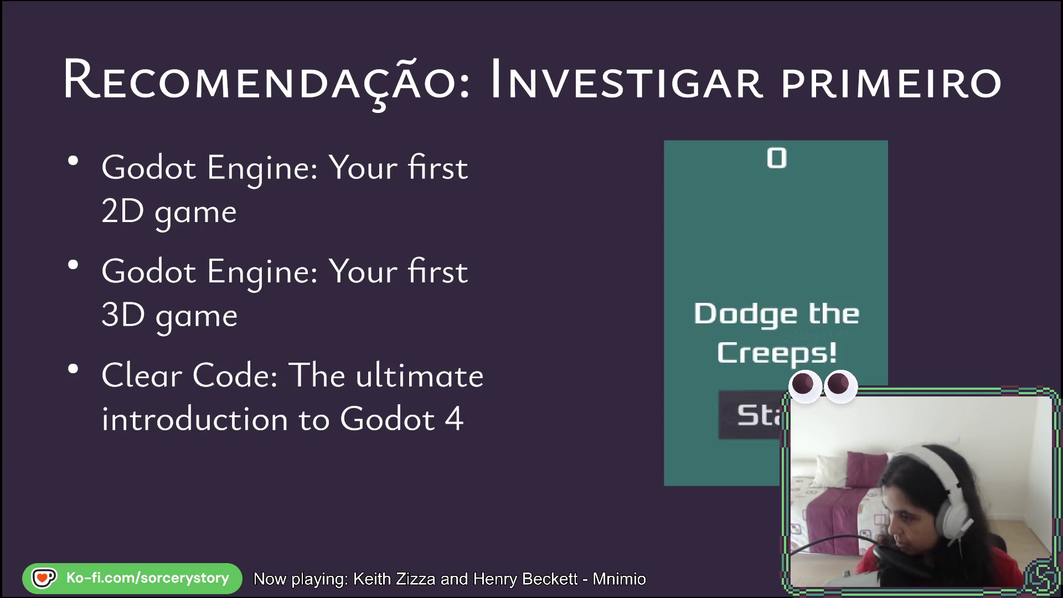
Advance to 'Recomendação: Código Modular' with the addons folder tree.
key(Right)
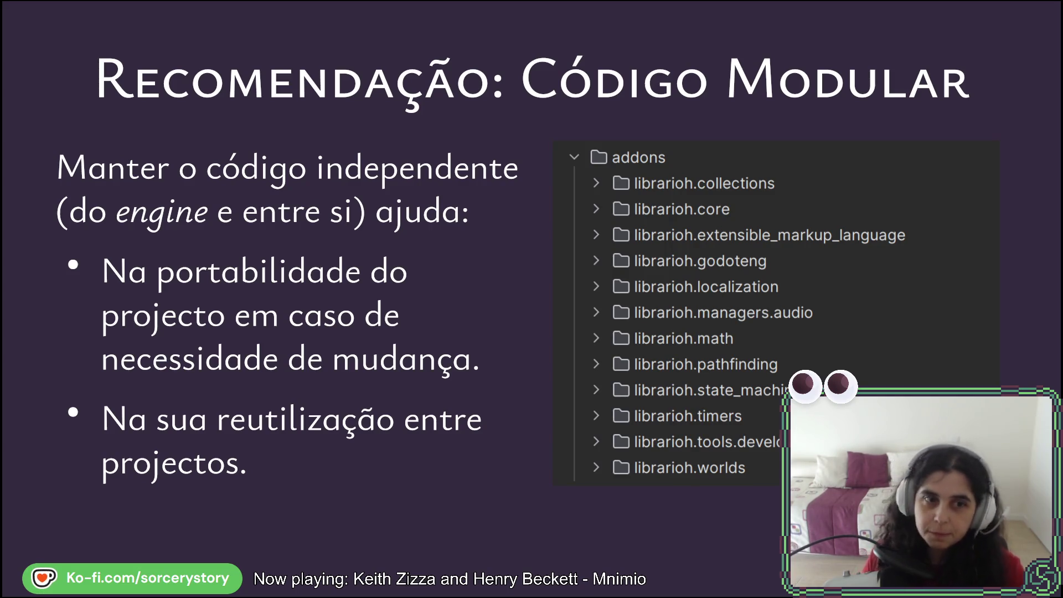
Advance to the 'Conclusão' slide, then to the slide on Godot's growing adoption and 4 updates in 2 years.
key(Right)
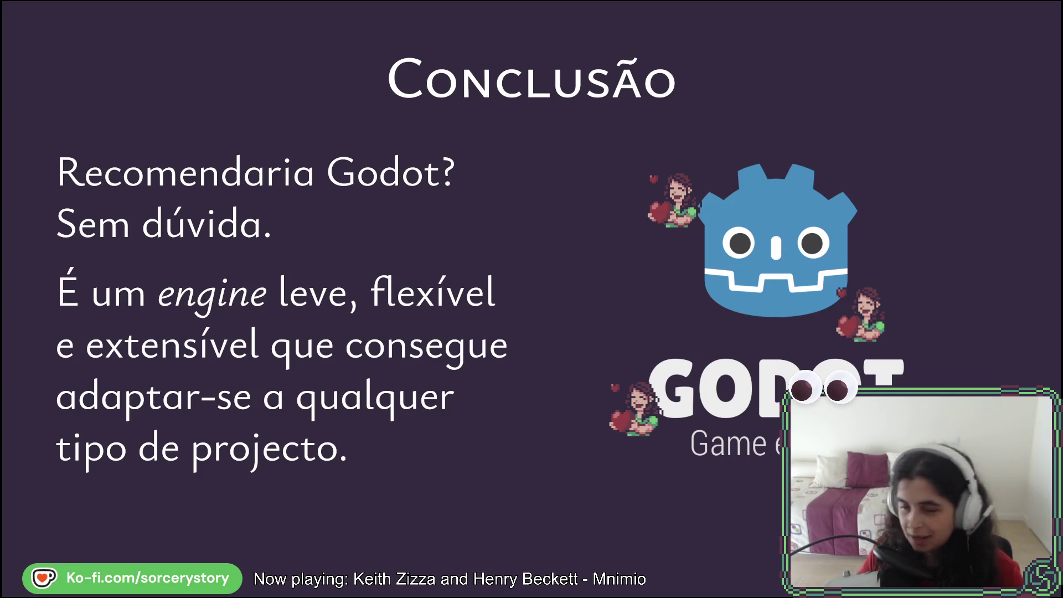
key(Right)
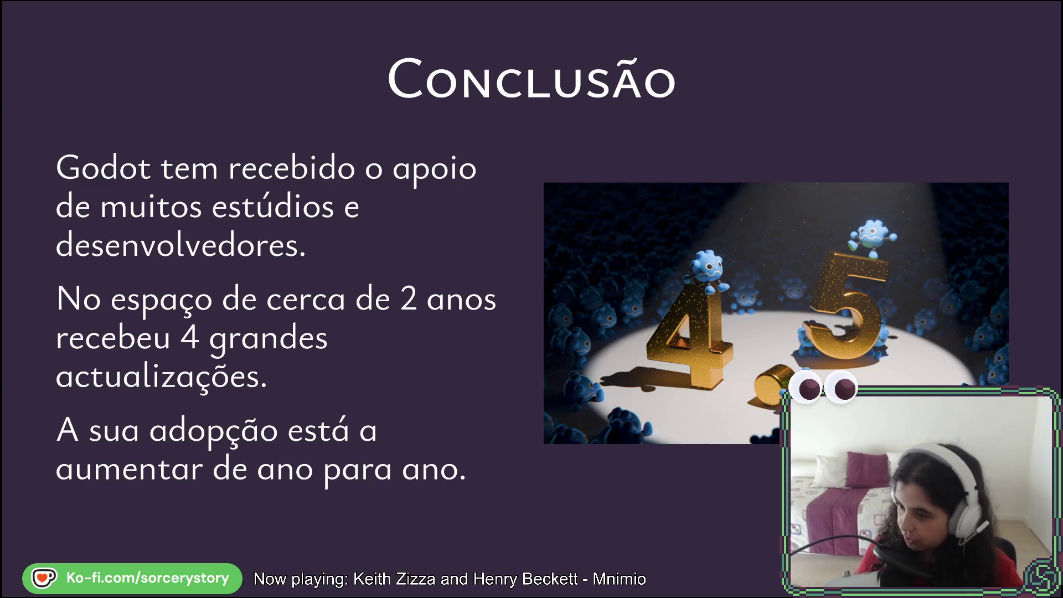
Move to the 'Adopção de Godot: GMTK' slide with the 2021 pie chart of 5651 jam games.
key(Left)
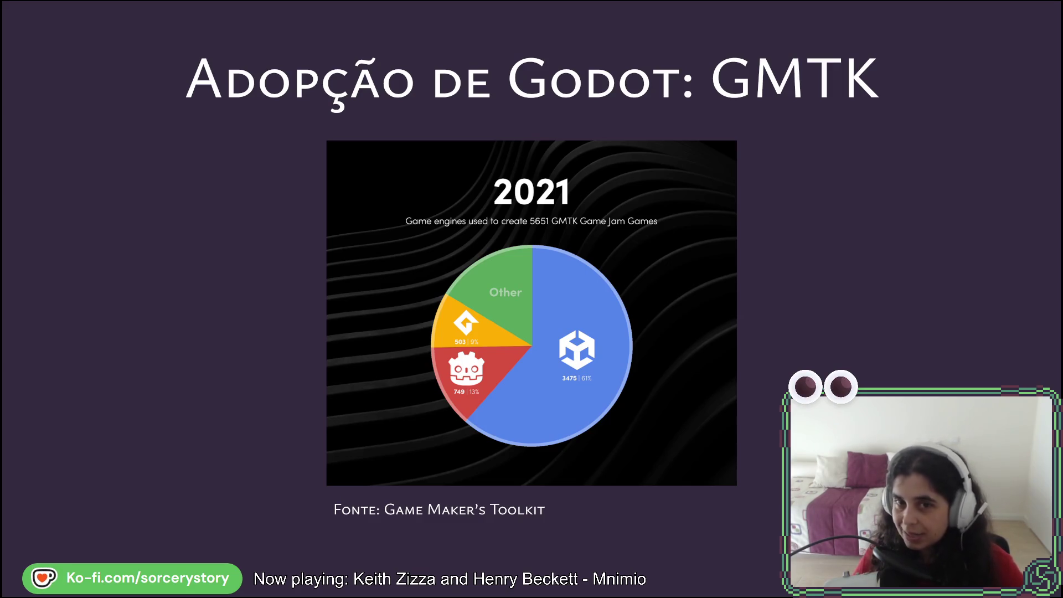
Show the 2022, 2023, 2024 and 2025 GMTK engine charts, the final conclusion, then 'Questões?' (page 47/47).
key(Right)
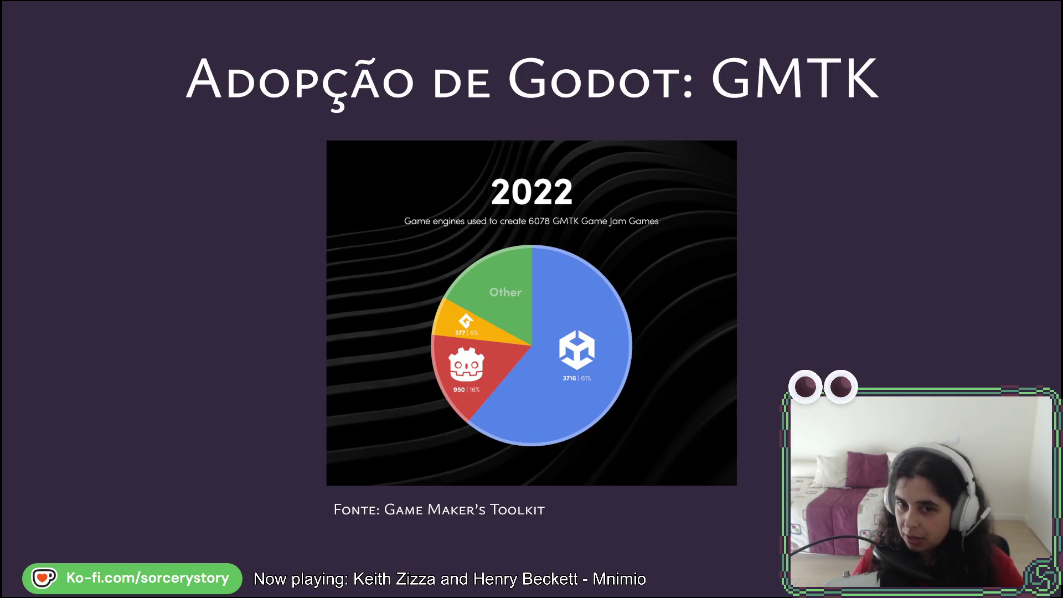
key(Right)
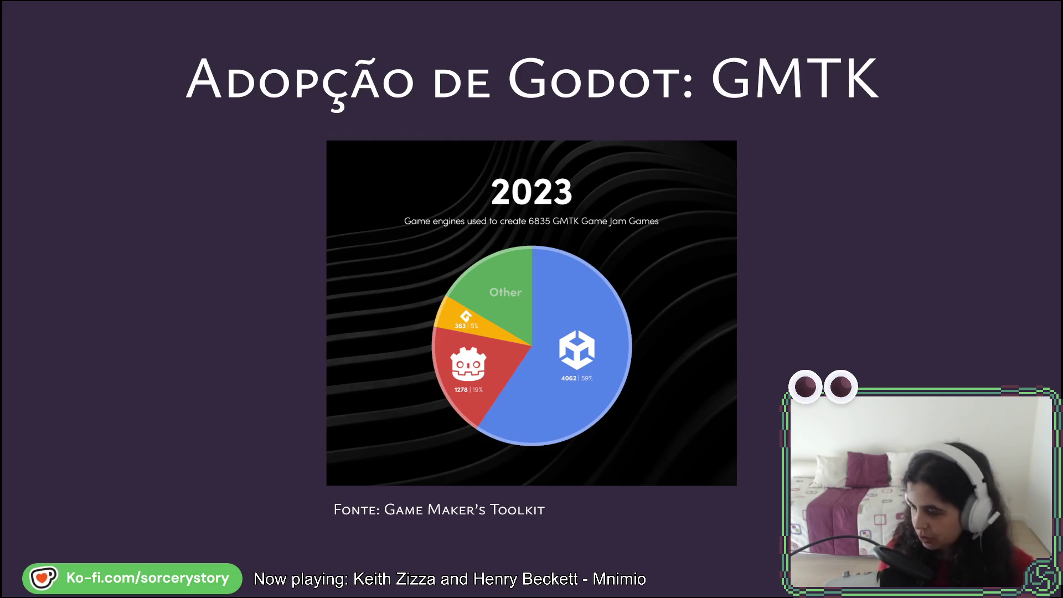
key(Right)
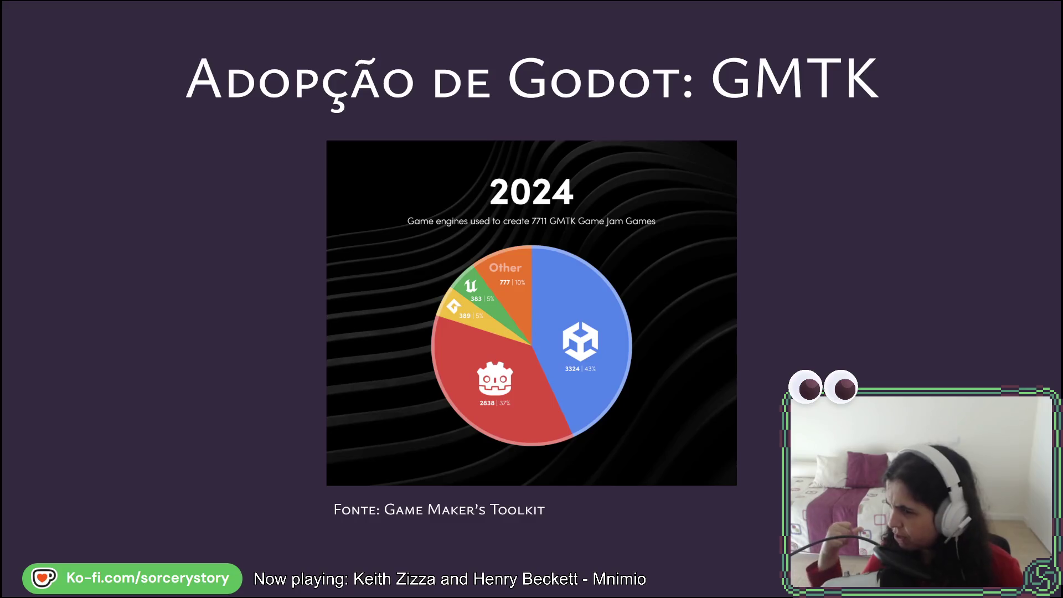
key(Right)
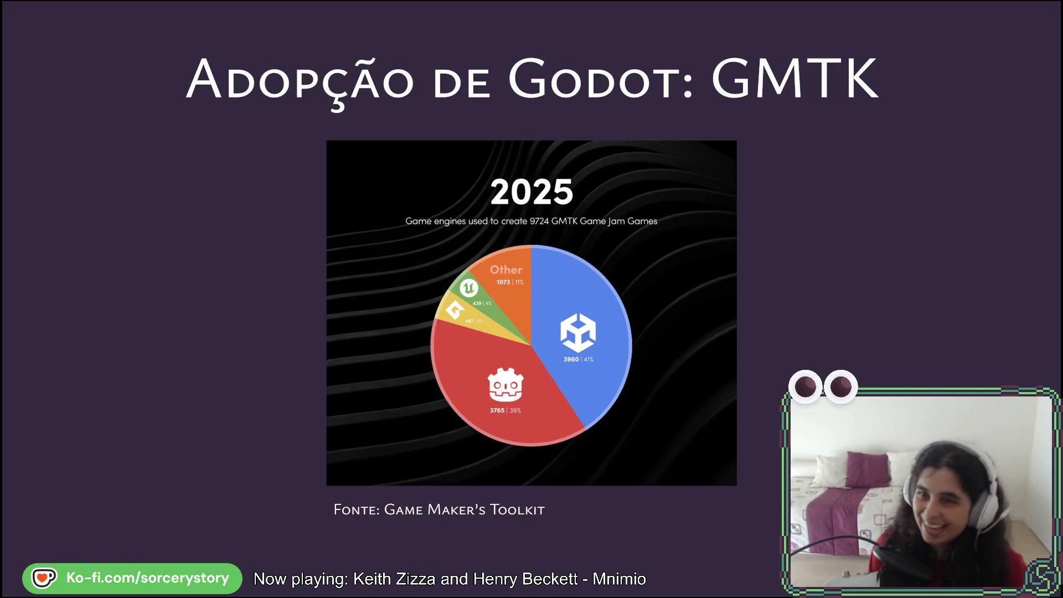
key(Right)
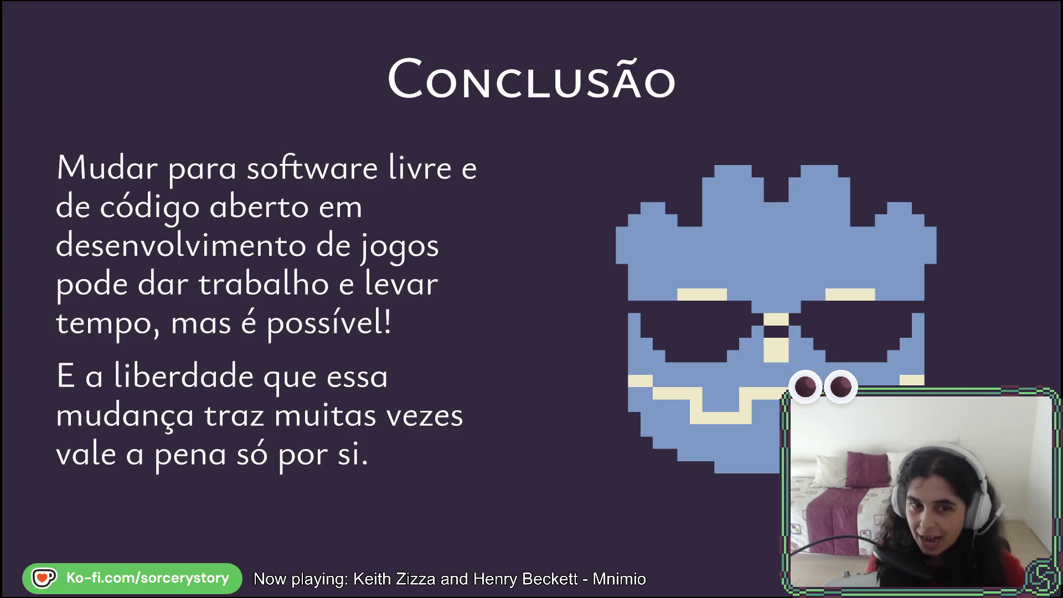
key(Right)
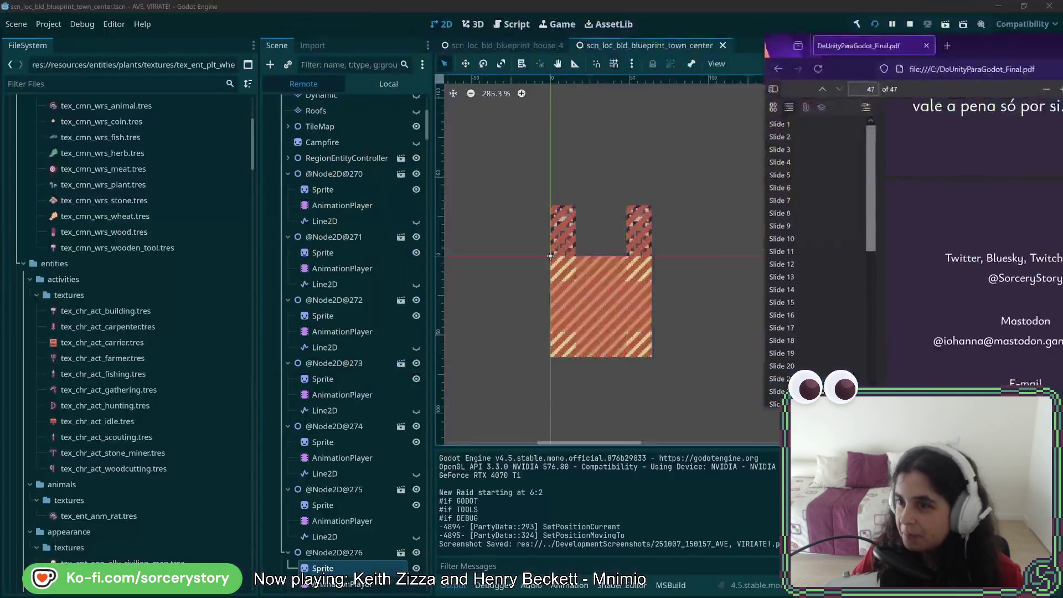
Slide the Firefox PDF window off the right edge to reveal the Ave, Viriate! debug build.
drag(551, 12, 1062, 14)
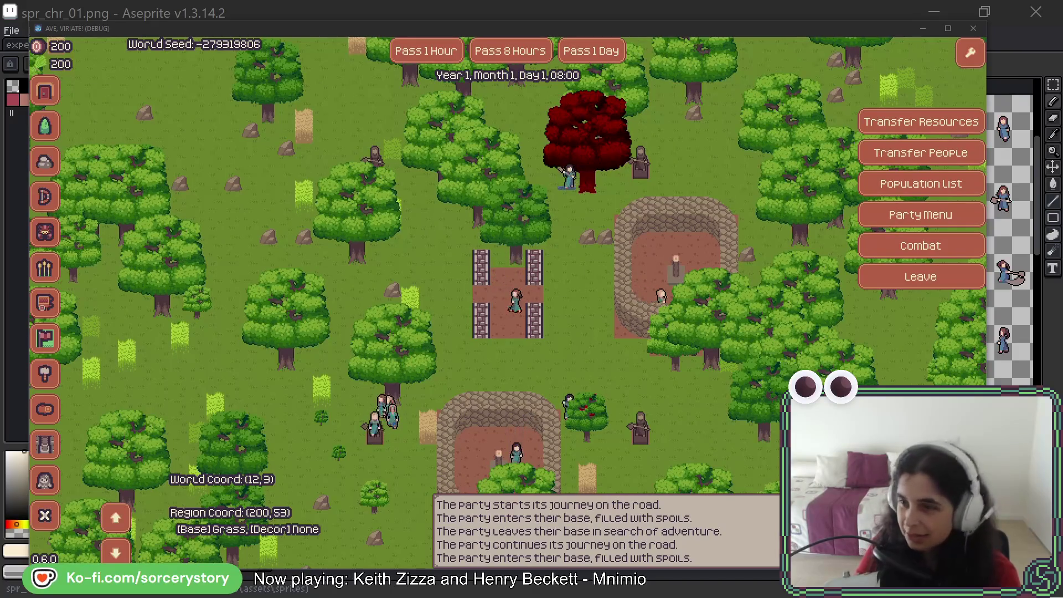
Place the IrfanView window showing 20110128_2054_Window-Black.png over the centre of the game.
mouse_move(686, 293)
mouse_down()
mouse_move(534, 131)
mouse_move(545, 72)
mouse_up()
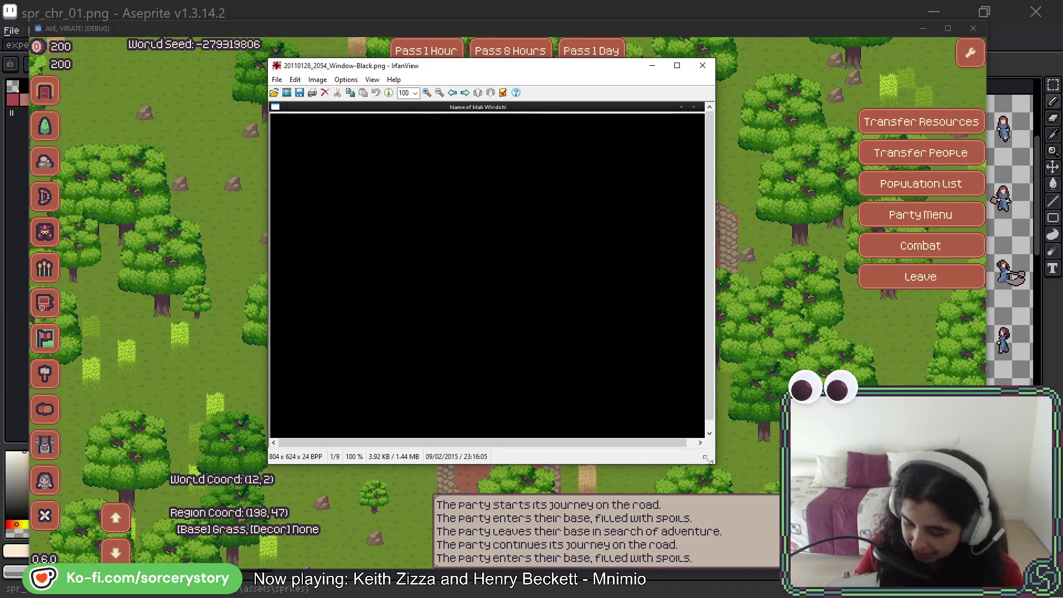
Enlarge and reposition the viewer, then show image 2/9, 20110129_1512_Window-VP-Cam.png.
mouse_move(716, 464)
mouse_down()
mouse_move(797, 487)
mouse_move(808, 504)
mouse_up()
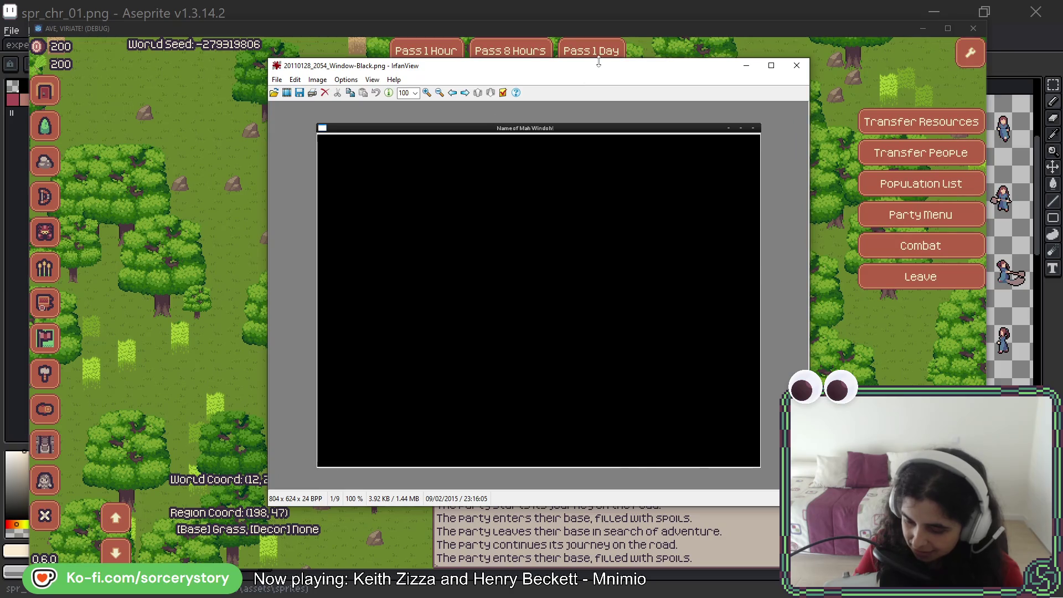
drag(596, 72, 559, 55)
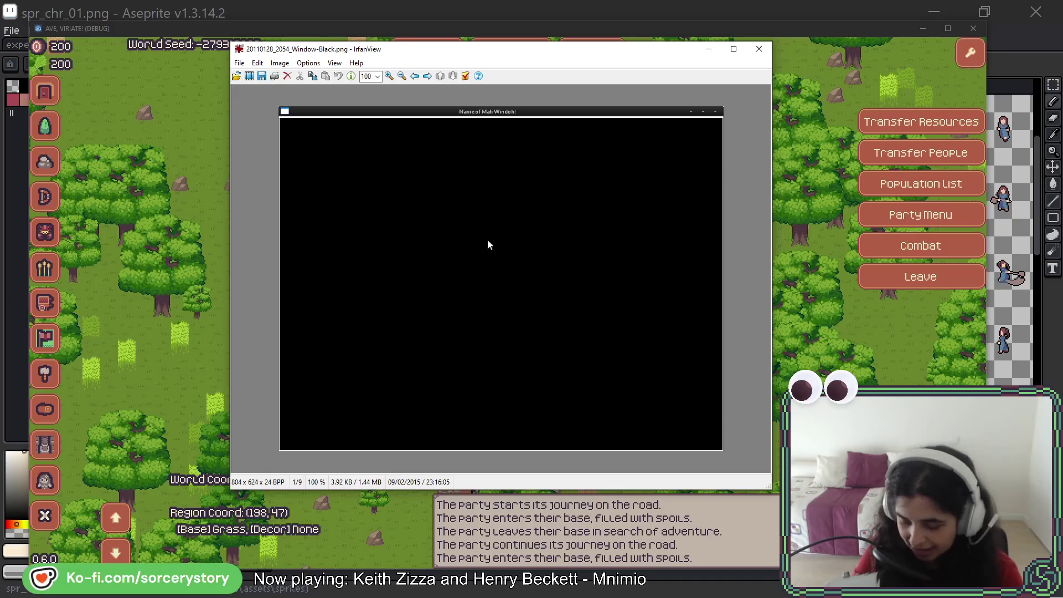
scroll(589, 181, down, 1)
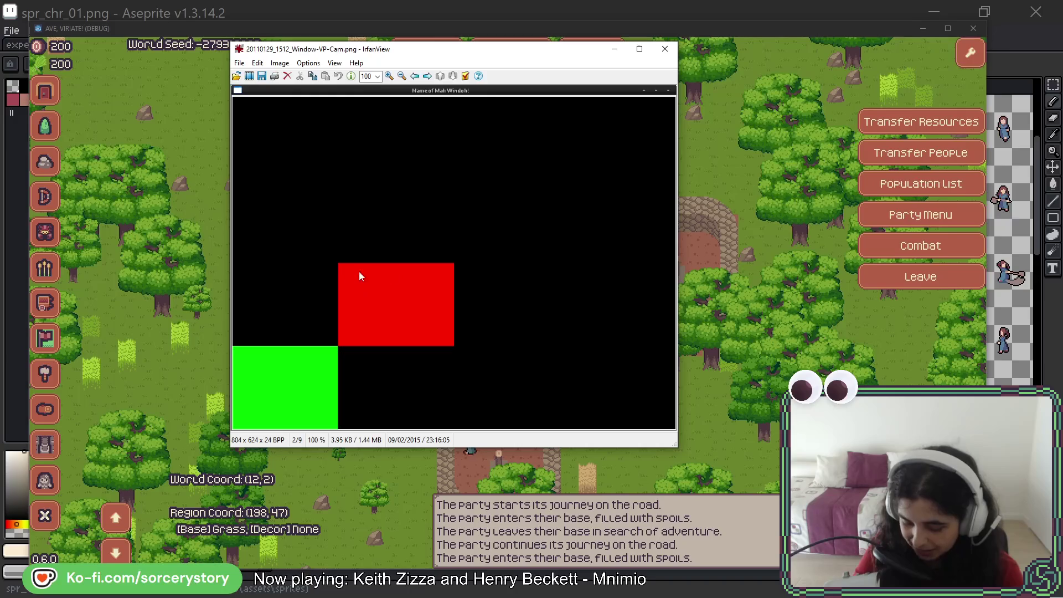
Show the Transparency, Game-Objects and Layering-Textures screenshots, then 6/9, 20110725_0145_Layers-Parallax.png.
key(space)
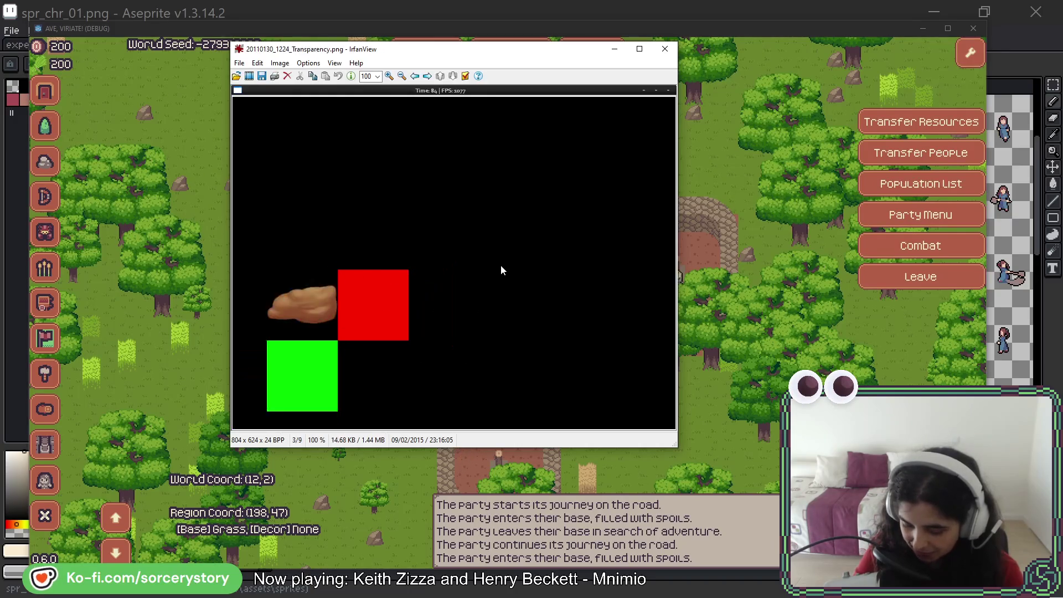
key(space)
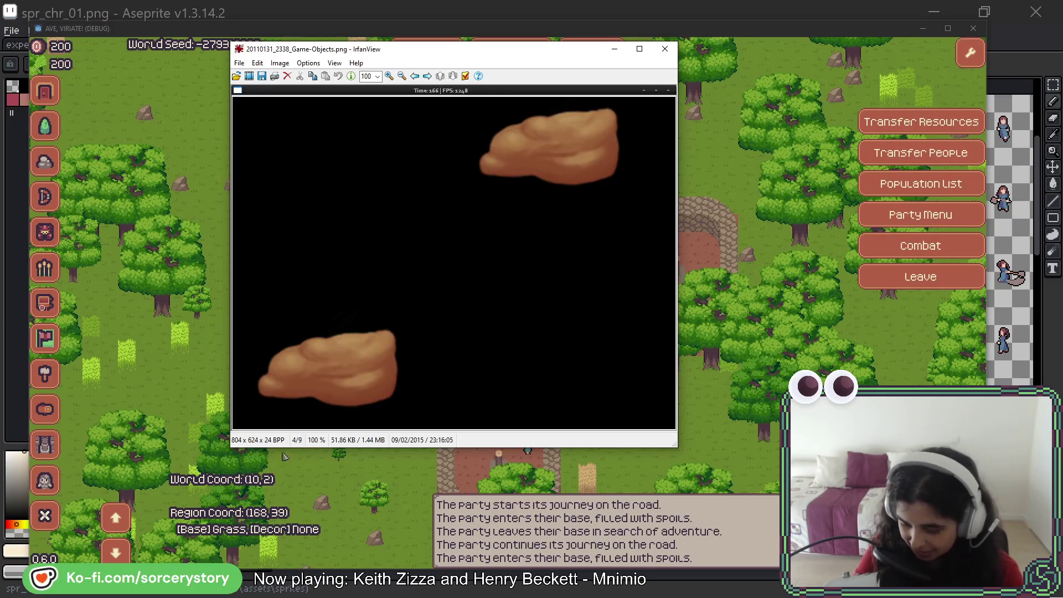
key(space)
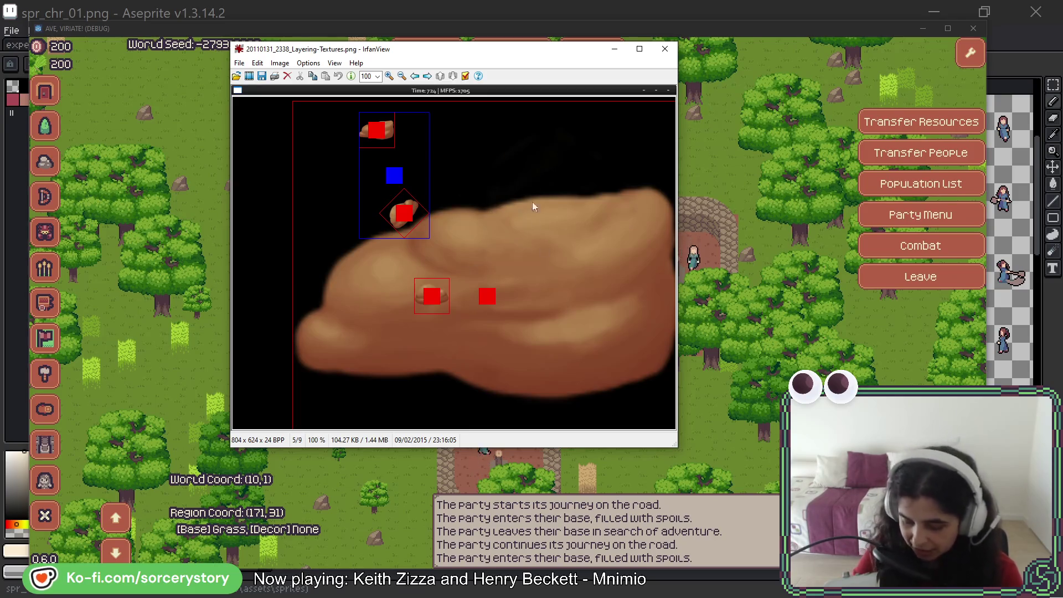
scroll(554, 221, down, 1)
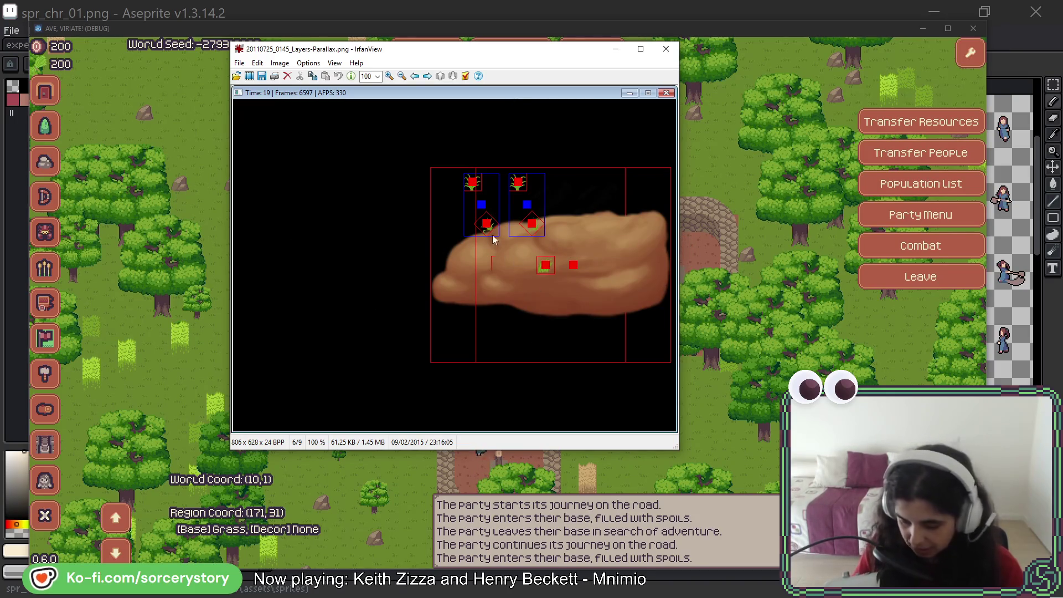
Show the Transformations, 'Olá!' and Initial-Physics screenshots, then close IrfanView.
key(Right)
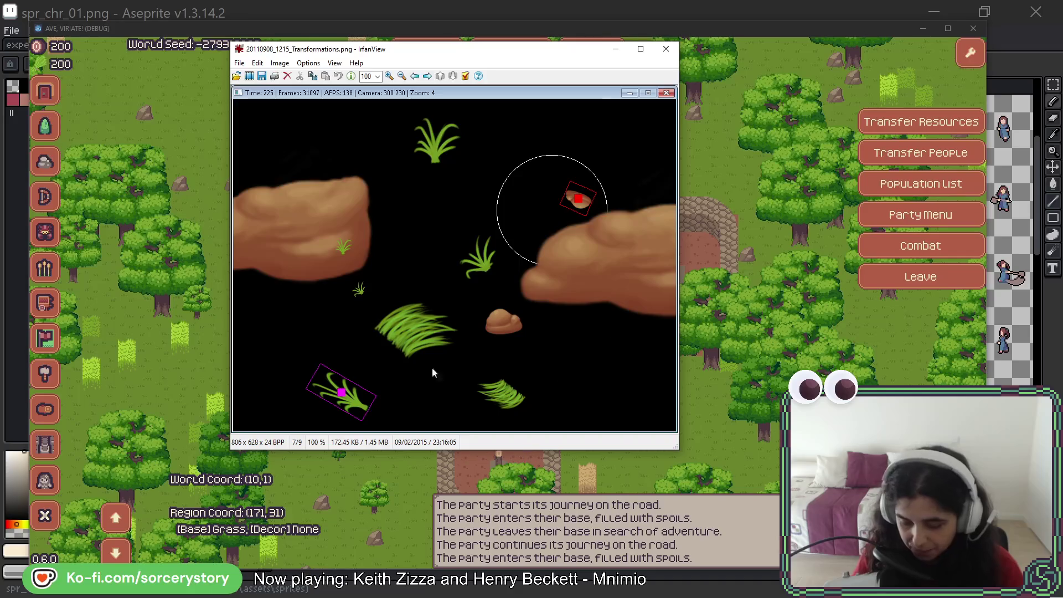
key(Right)
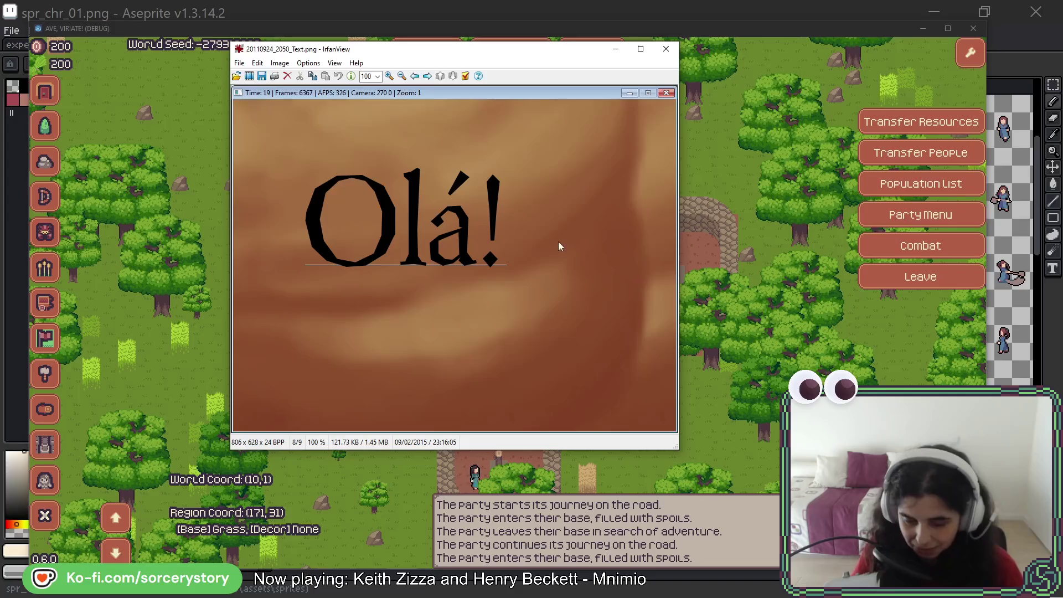
key(Right)
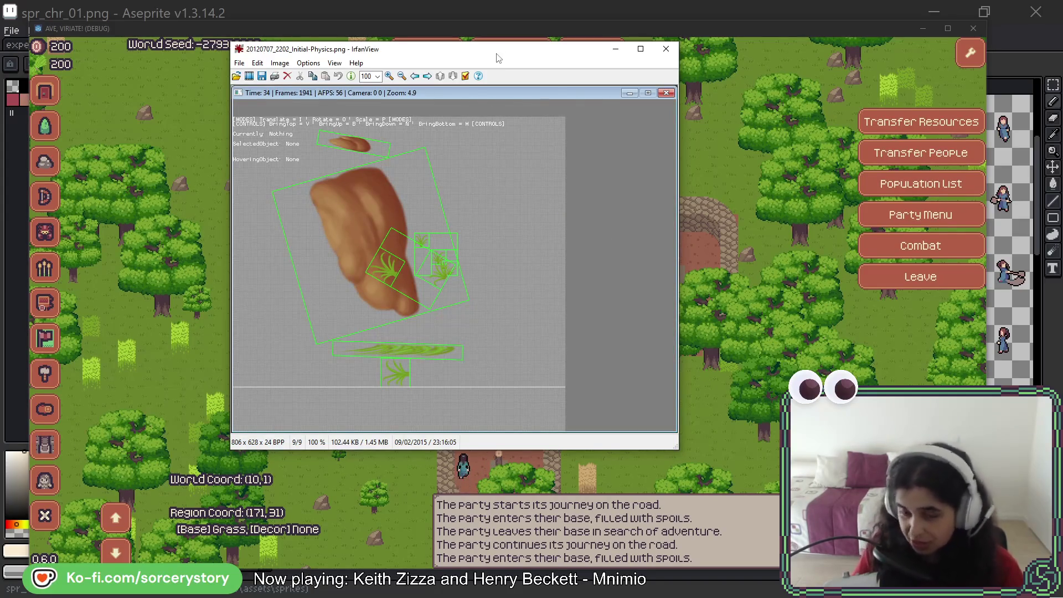
key(Escape)
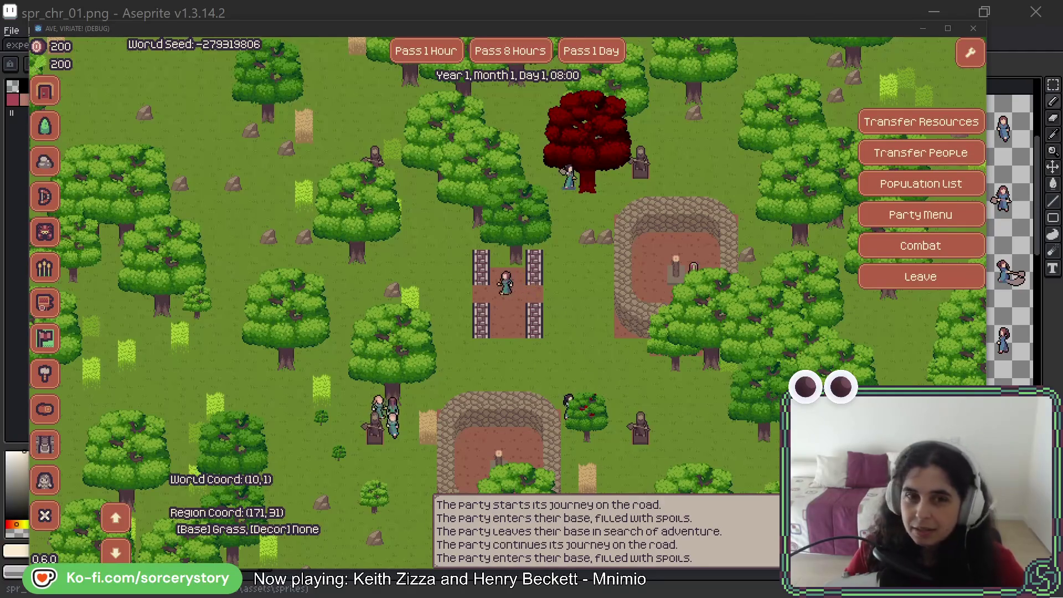
Switch to the YouTube window with the '1 YEAR as a FULL-TIME Indie Game Developer' video.
key(alt+Tab)
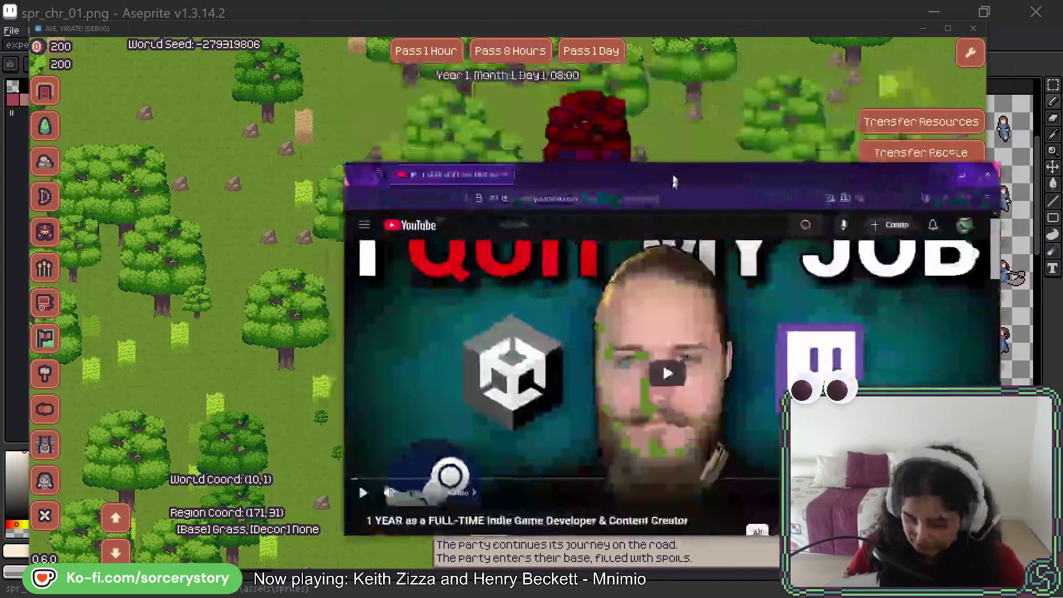
drag(503, 420, 516, 560)
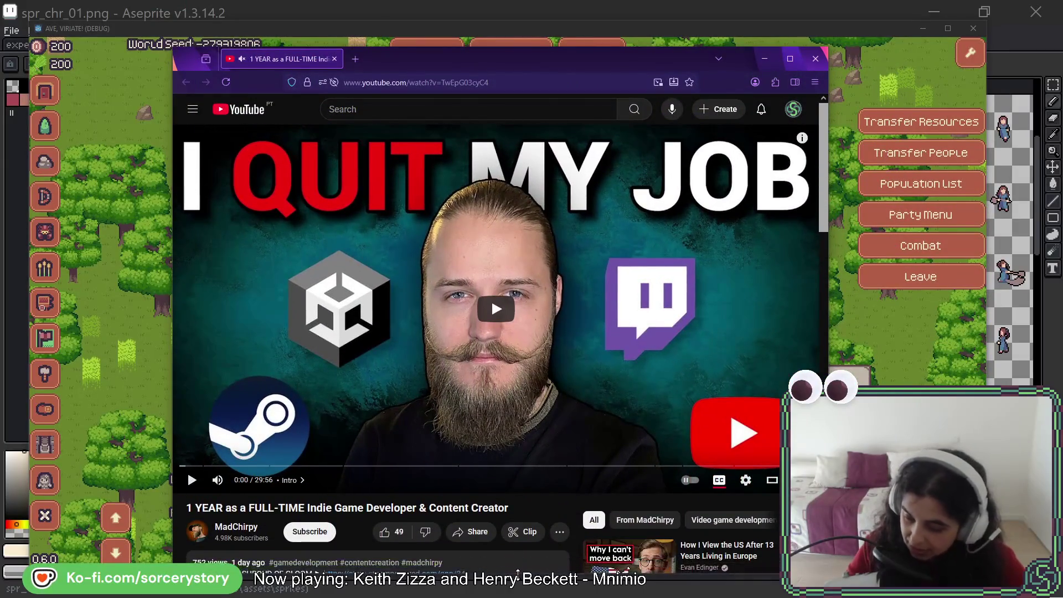
drag(529, 57, 526, 35)
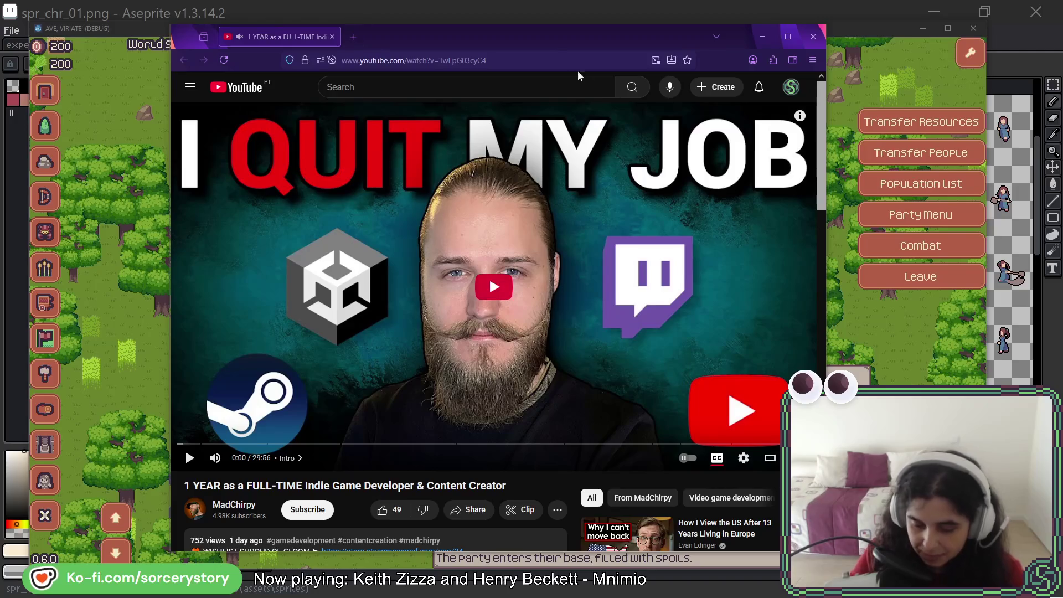
key(alt+Tab)
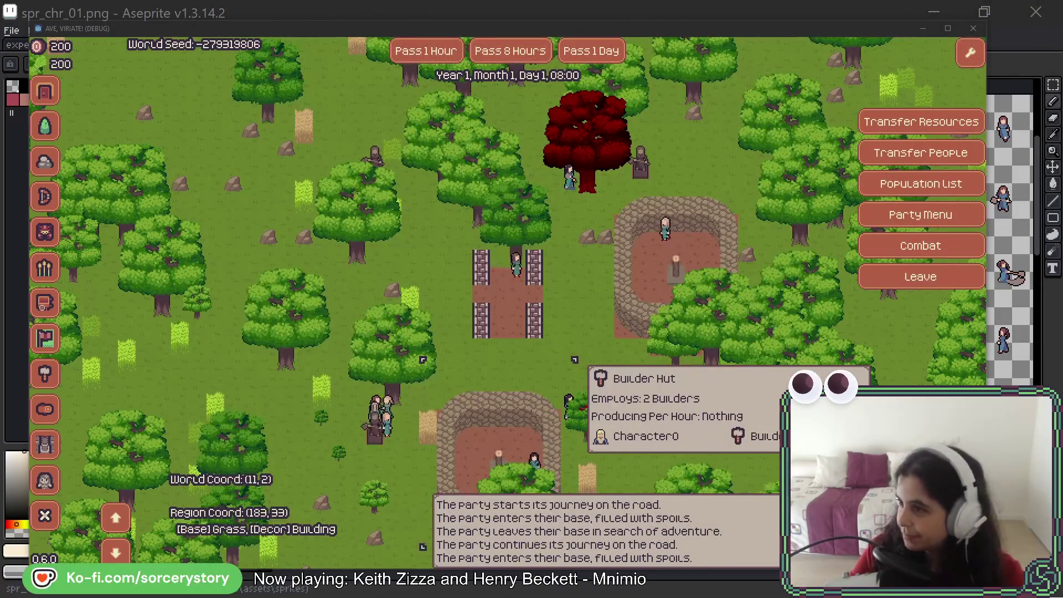